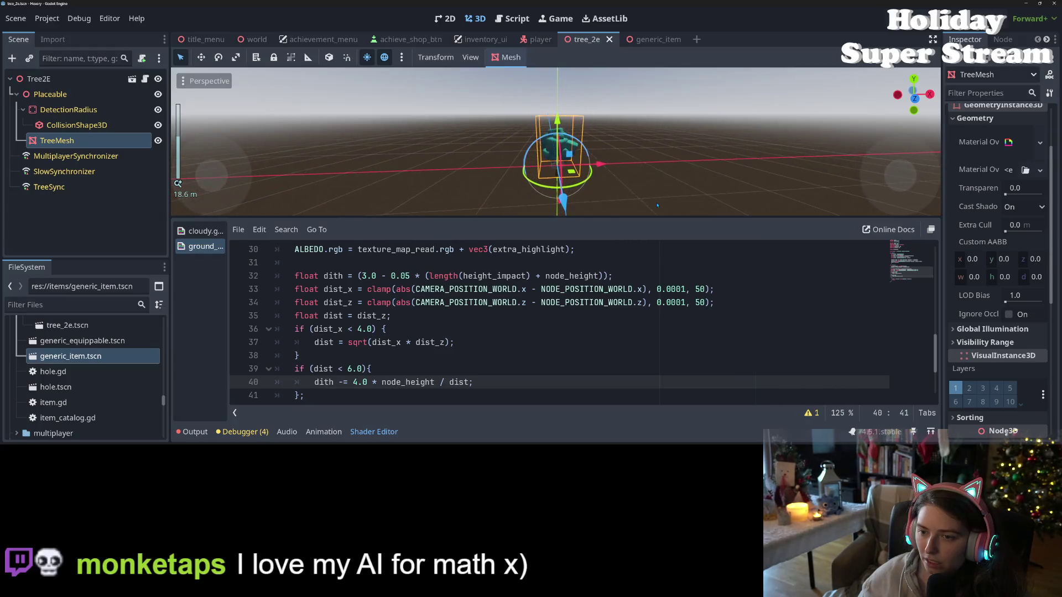
Change the line 40 dither multiplier from 4.0 to 16.0 and save the shader.
scroll(658, 205, down, 5)
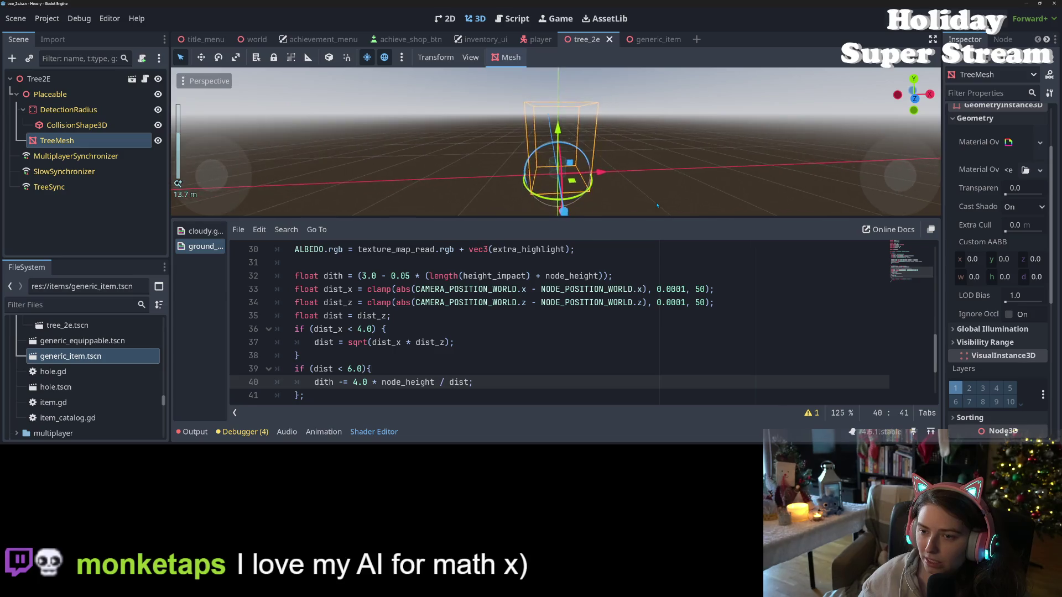
scroll(657, 206, up, 2)
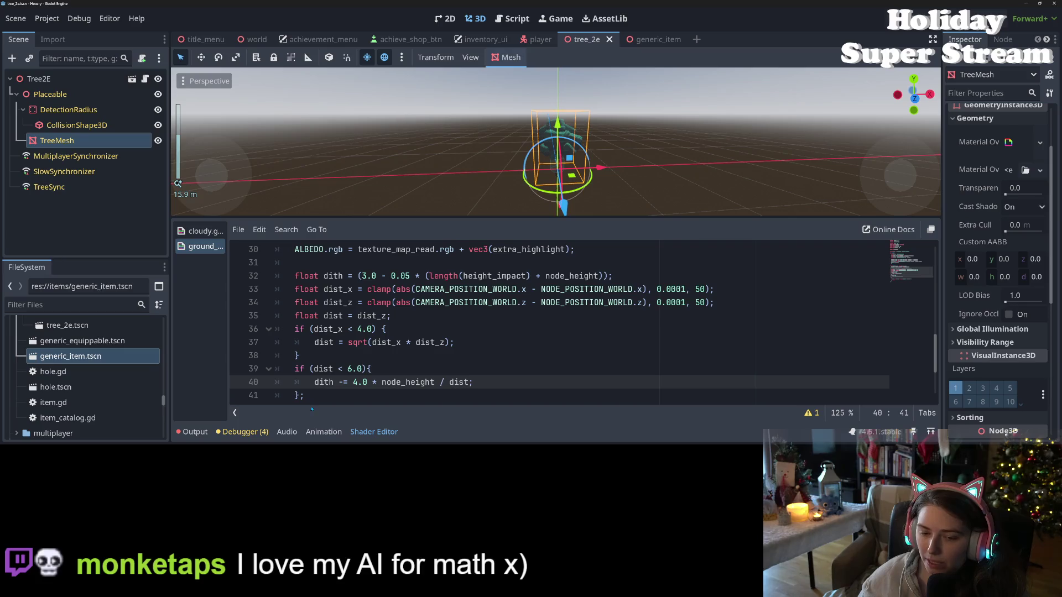
click(349, 369)
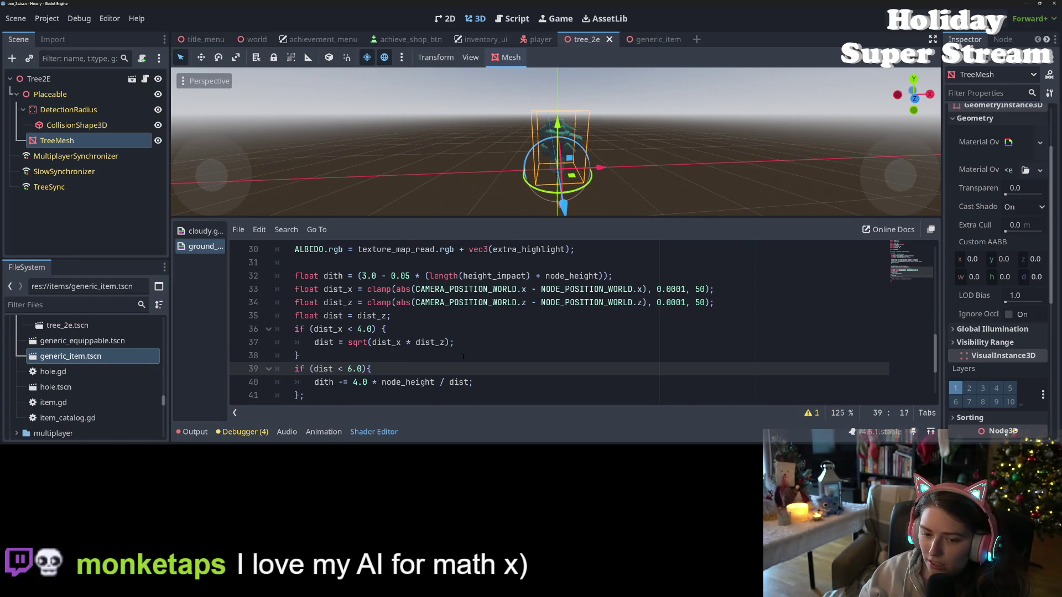
key(Down)
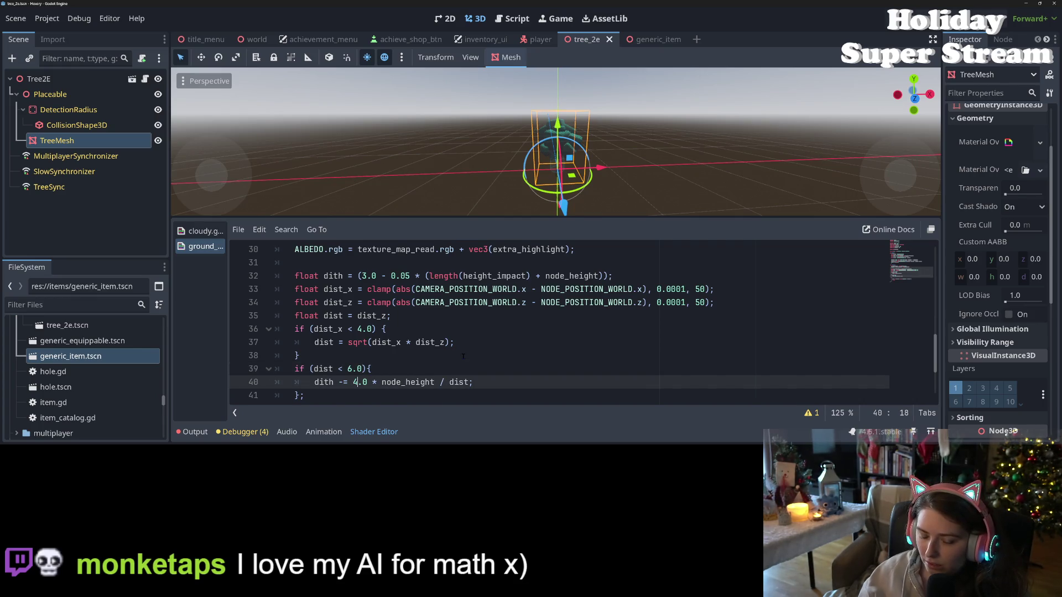
key(BackSpace)
text(16)
key(ctrl+s)
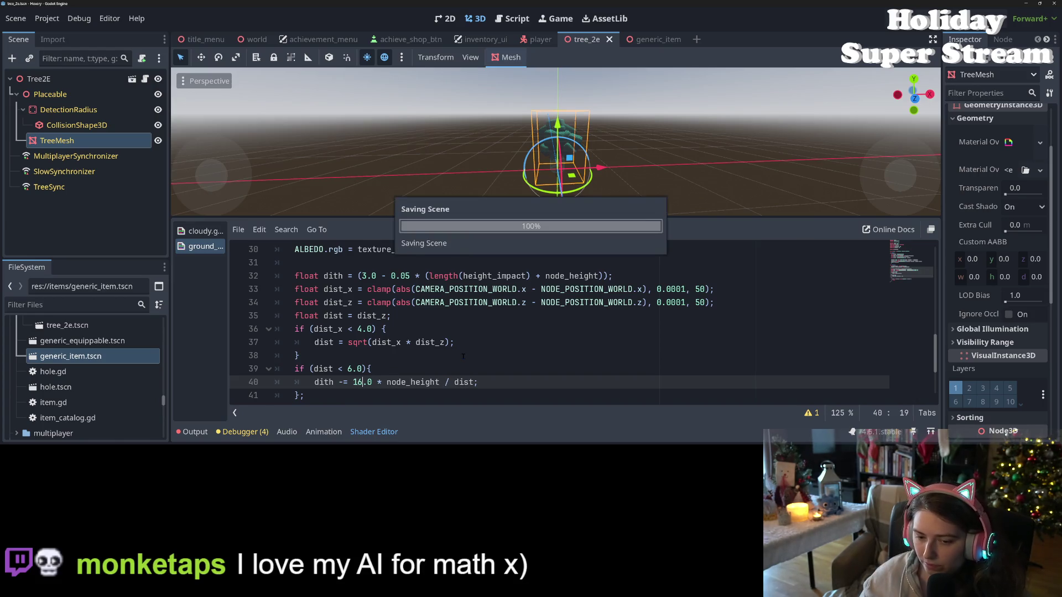
Set the line 40 multiplier back to 4.0 and save.
scroll(620, 171, up, 4)
scroll(616, 176, down, 4)
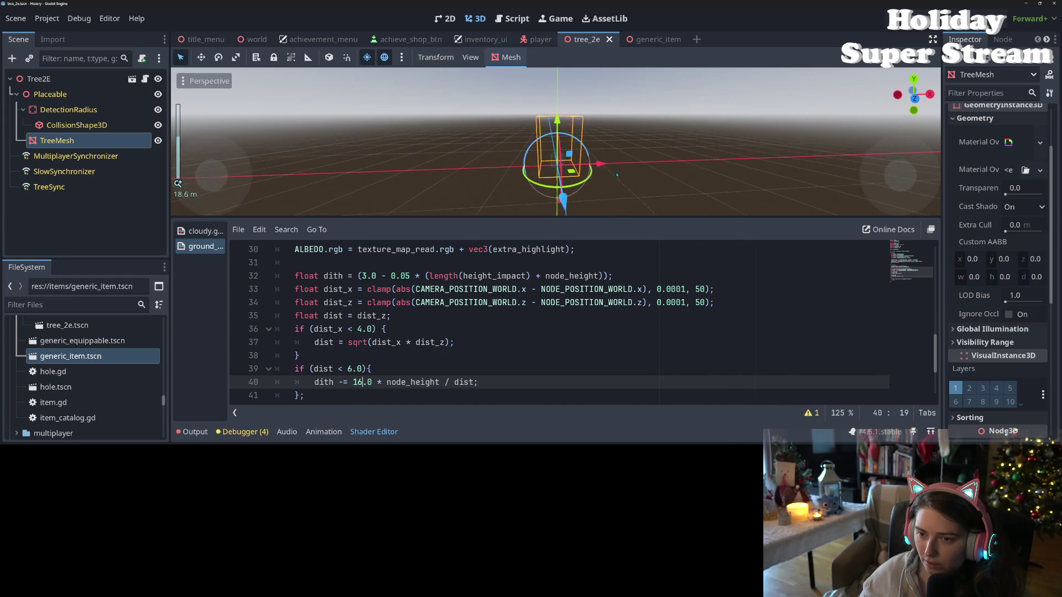
key(BackSpace)
key(BackSpace)
text(4)
key(ctrl+s)
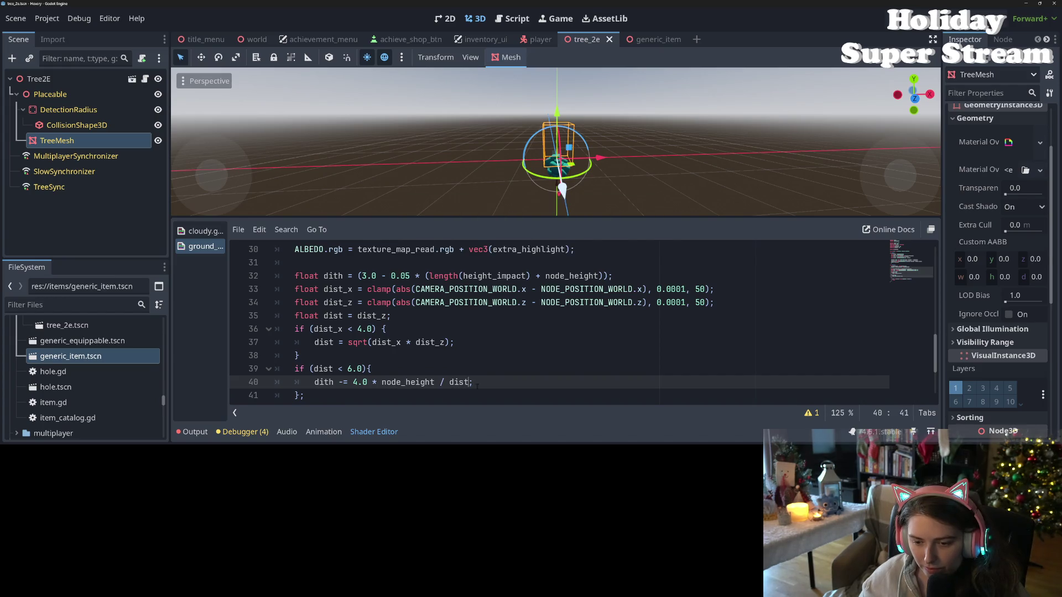
Remove the '4.0 * ' factor so the dither subtracts node_height / dist, and save.
drag(362, 381, 382, 381)
key(BackSpace)
key(ctrl+s)
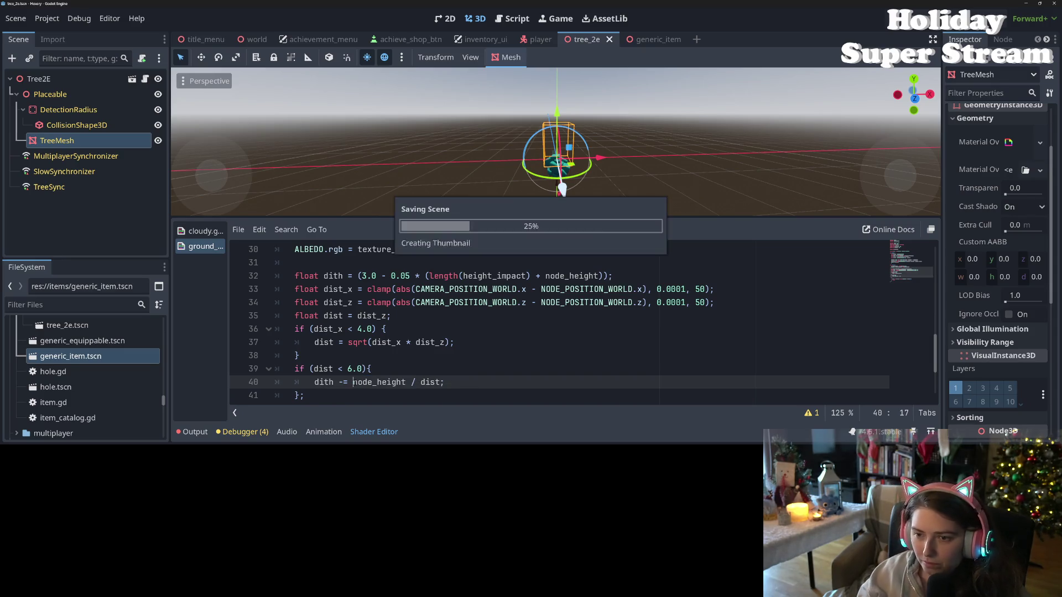
scroll(686, 172, up, 3)
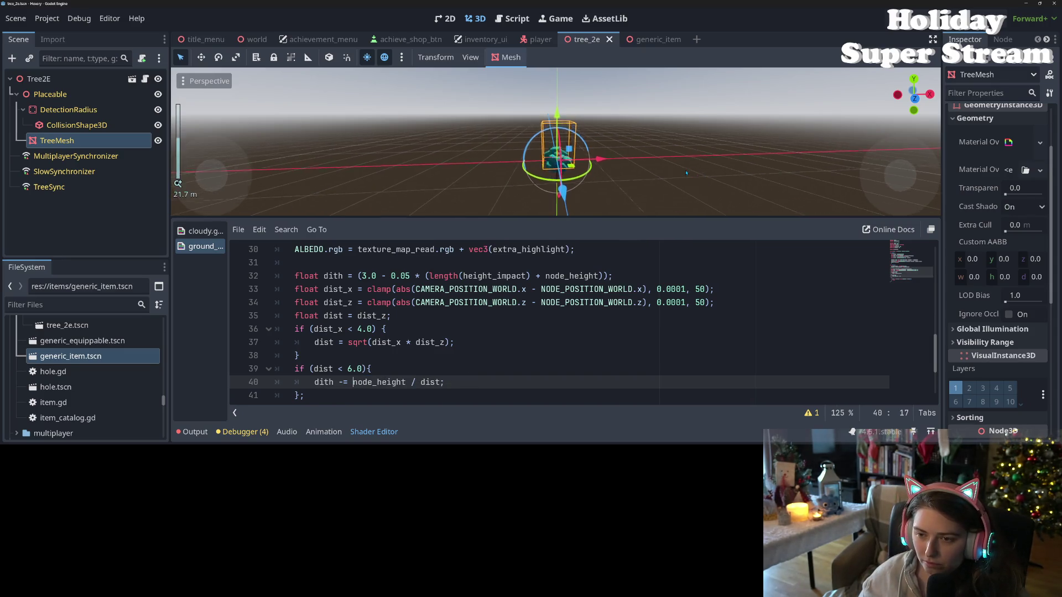
scroll(685, 173, up, 4)
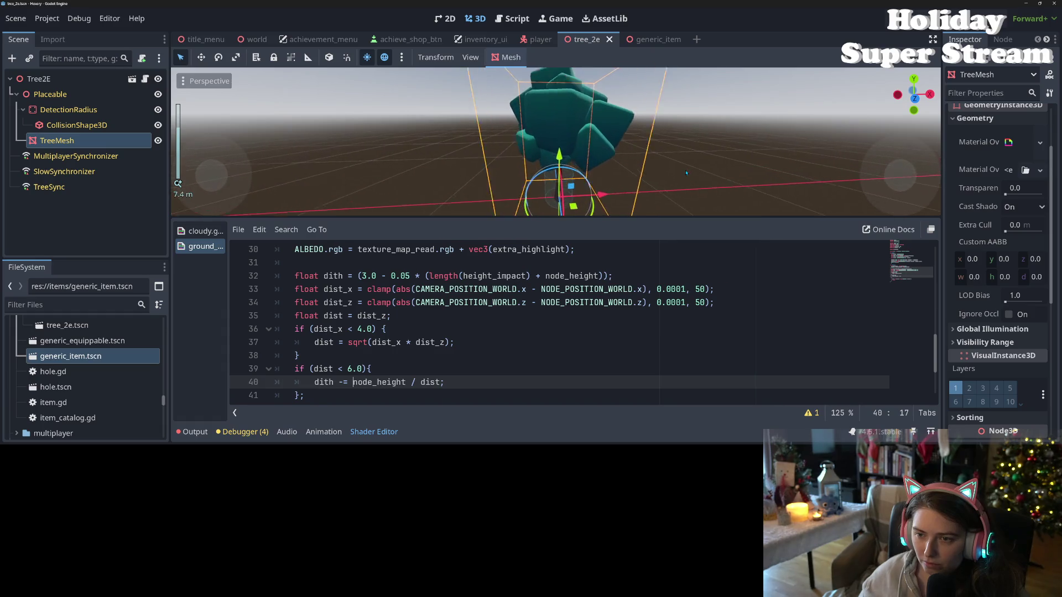
Orbit around the tree mesh, save the scene, and run the game with F5.
drag(678, 177, 638, 188)
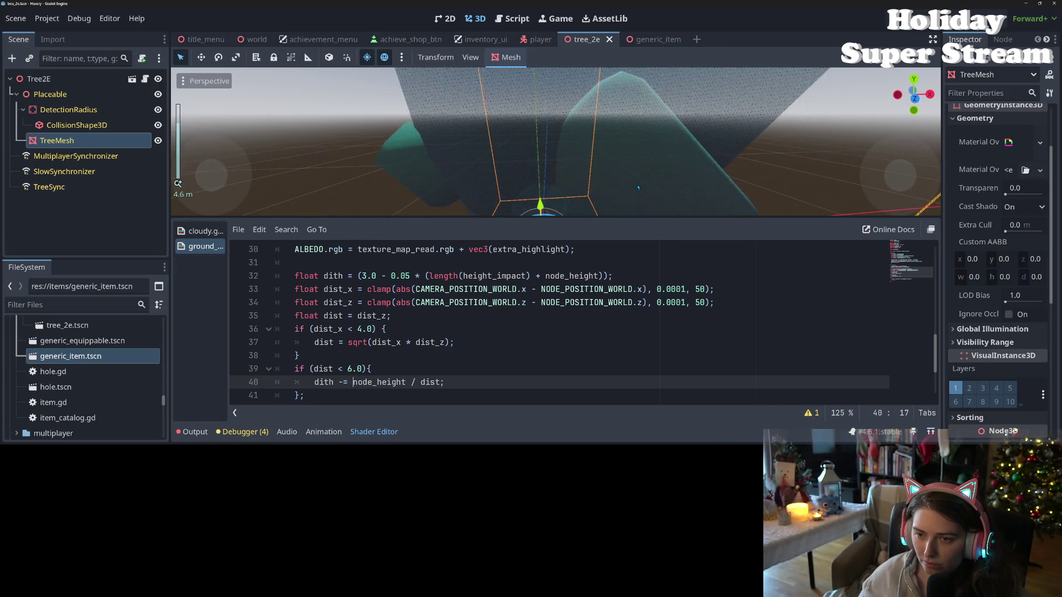
scroll(638, 187, up, 2)
mouse_move(638, 188)
mouse_down()
mouse_move(637, 83)
mouse_move(780, 113)
mouse_up()
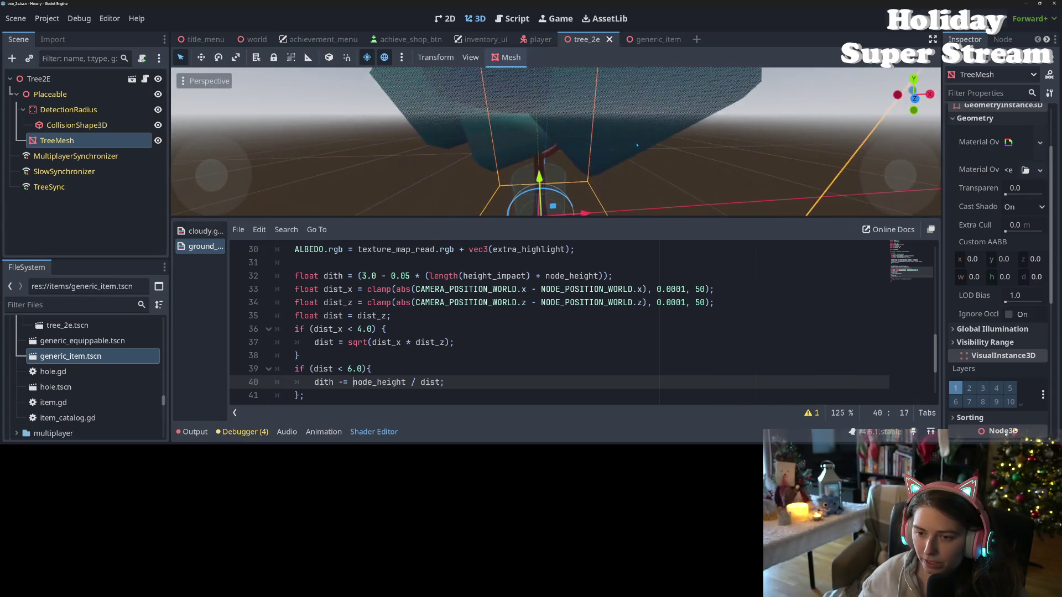
key(ctrl+s)
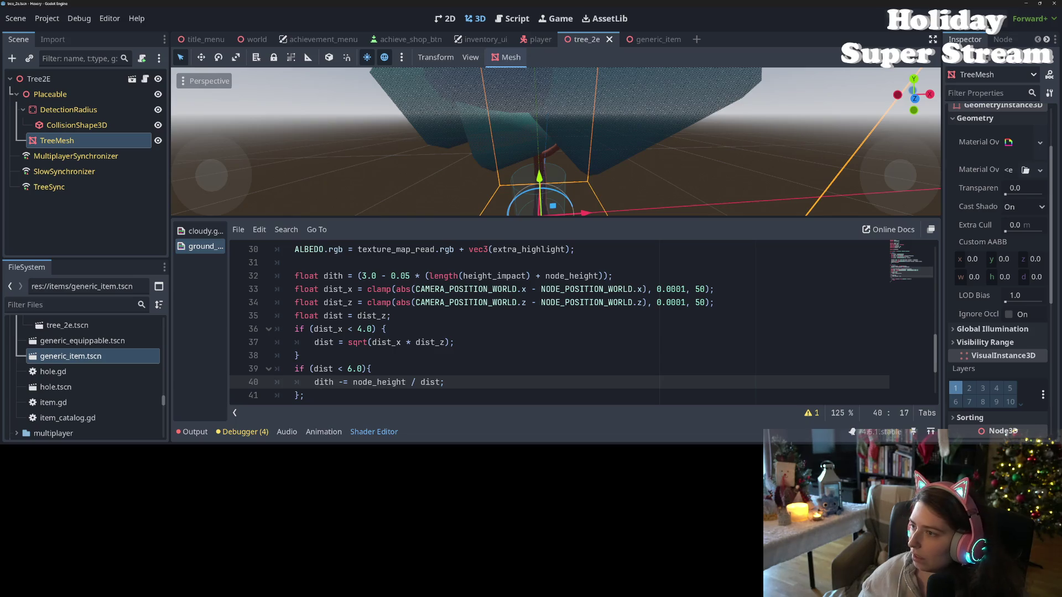
key(F5)
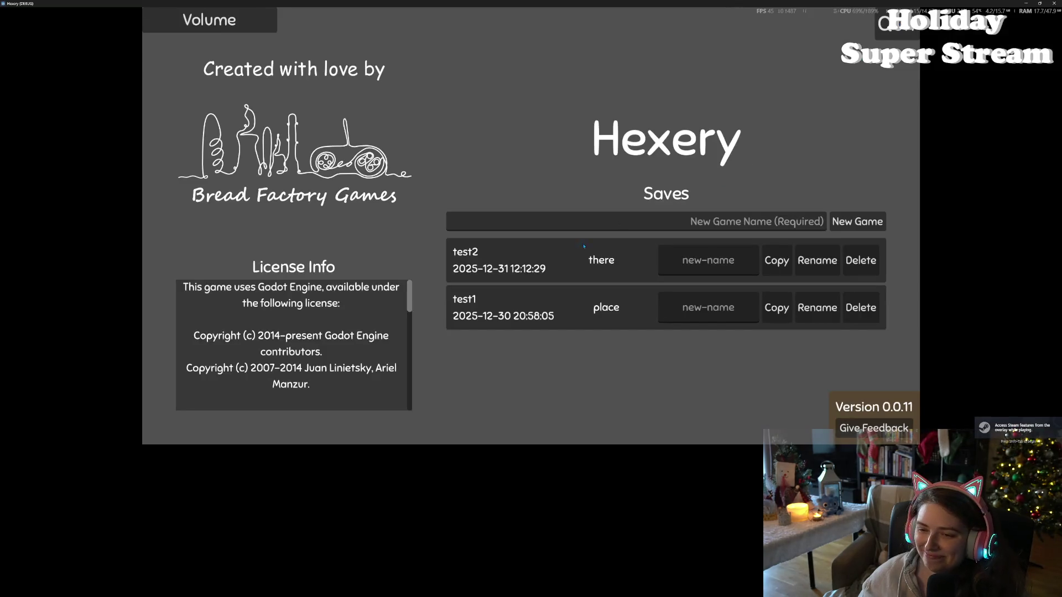
Load the test2 save and walk the character up the path past the trees.
click(630, 275)
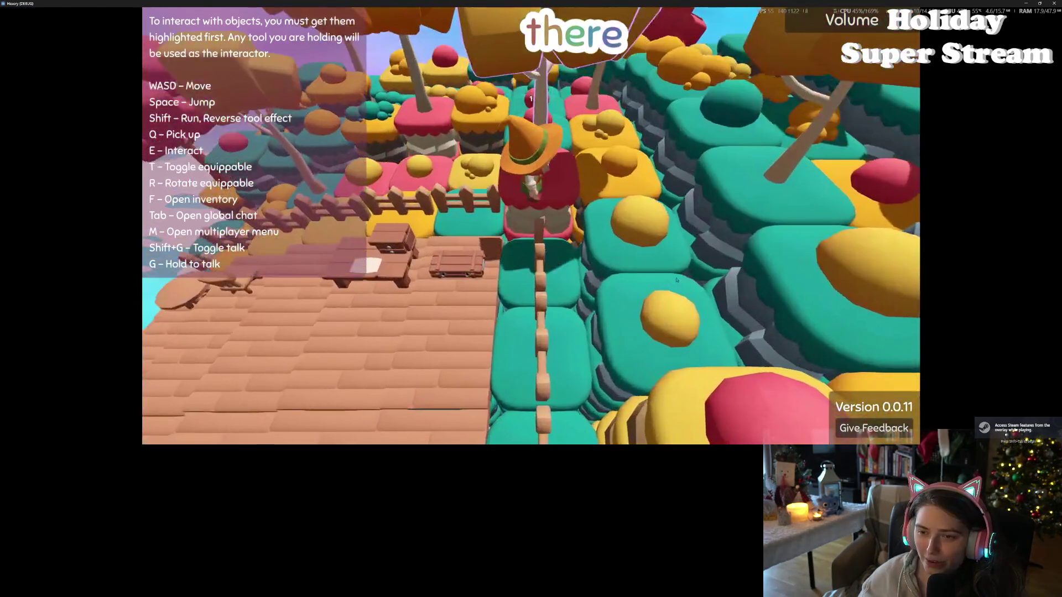
key(w)
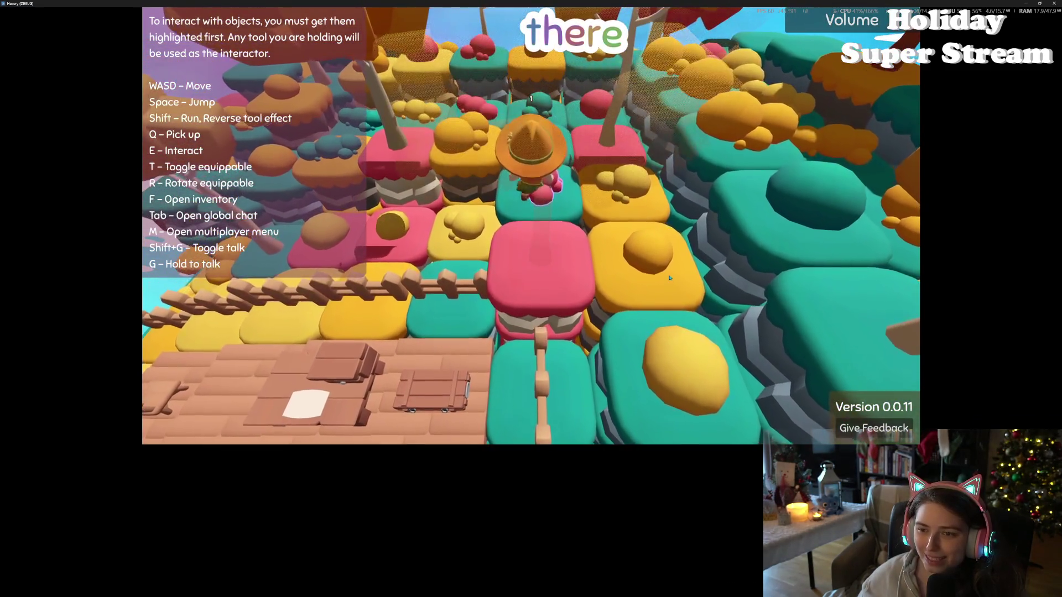
key(w)
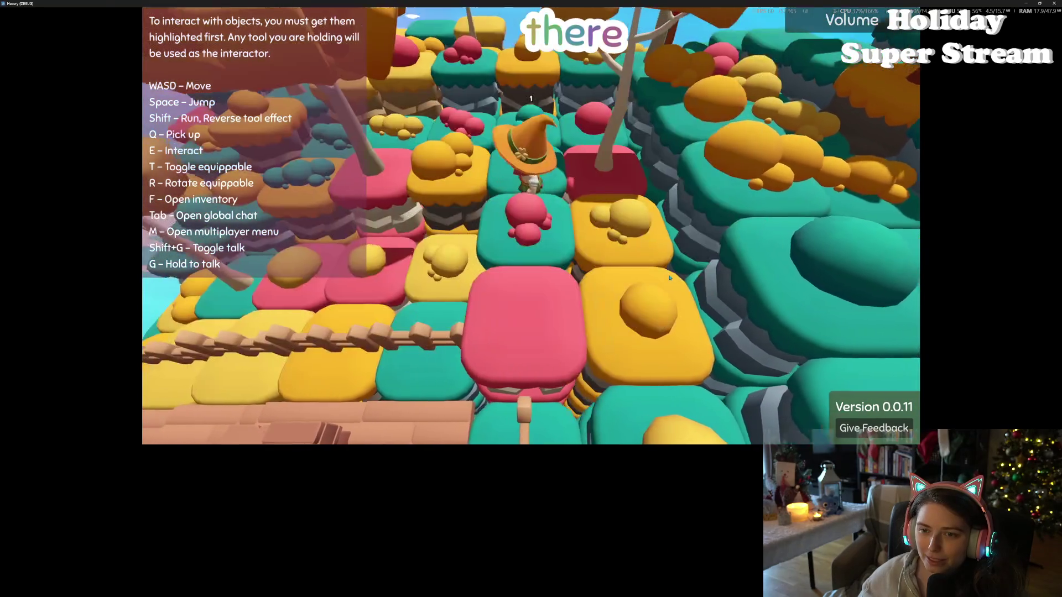
key(w)
key(w)
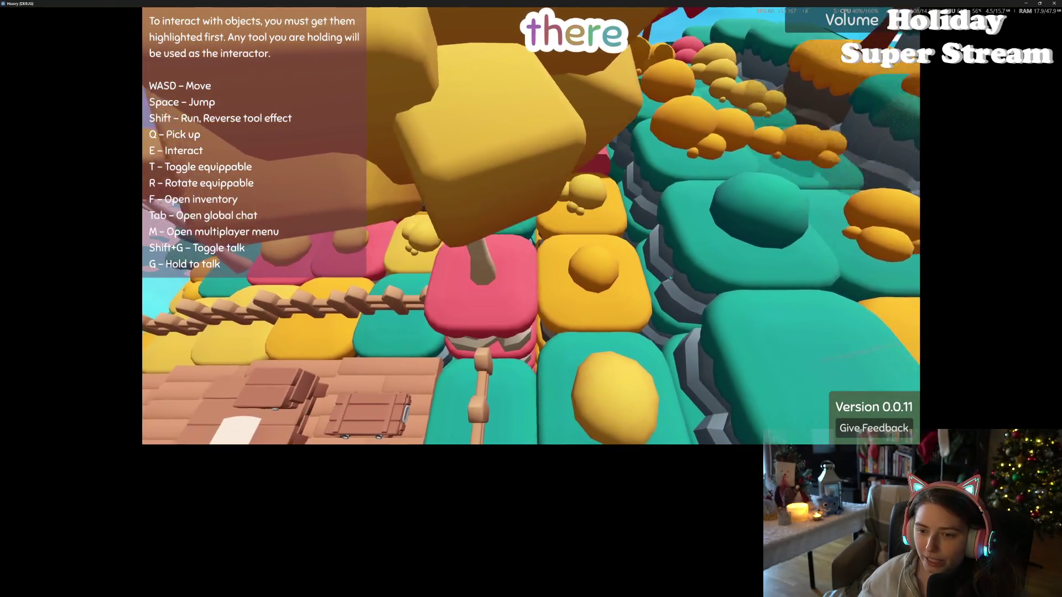
key(w)
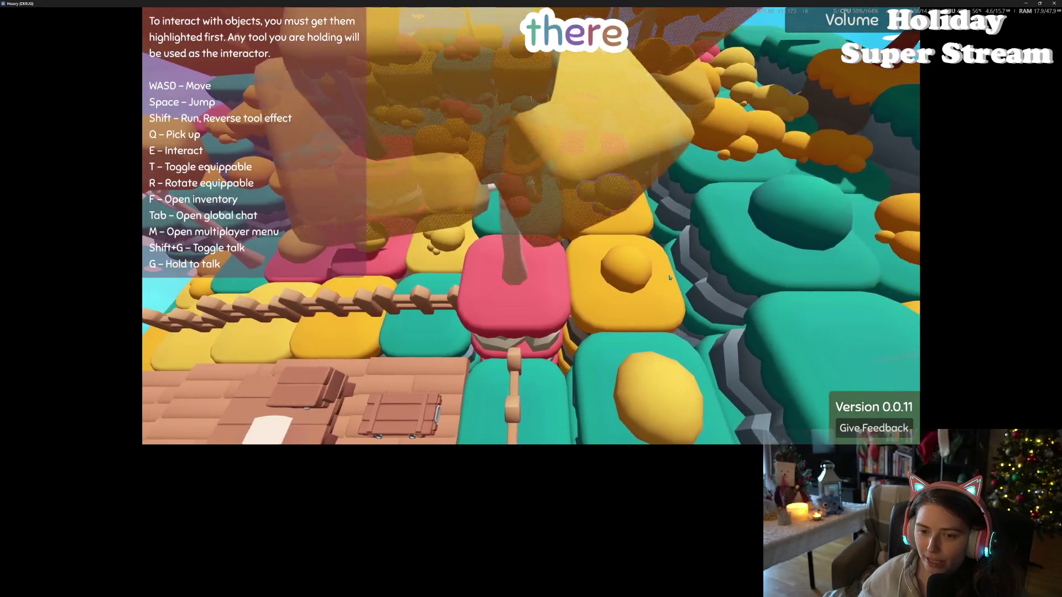
key(w)
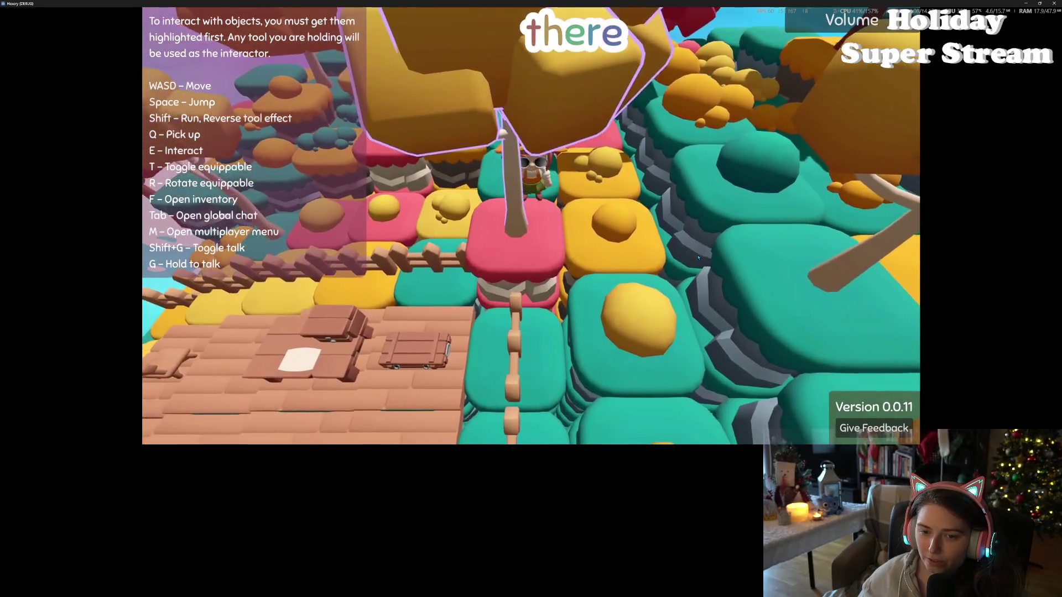
key(w)
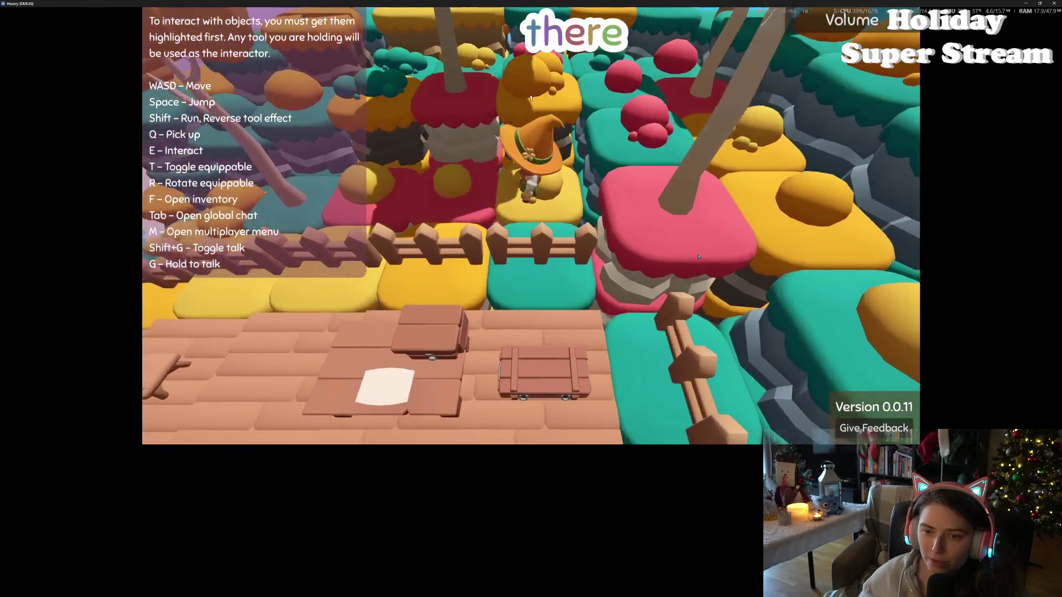
key(d)
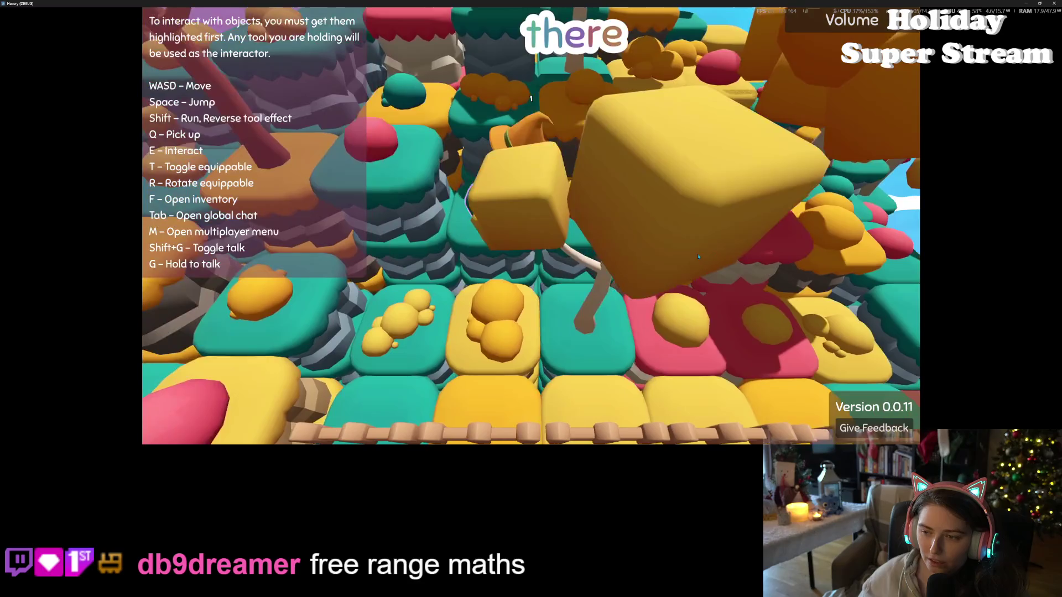
Walk among the orange tree canopies to check near-camera dithering, then close the game.
key(w)
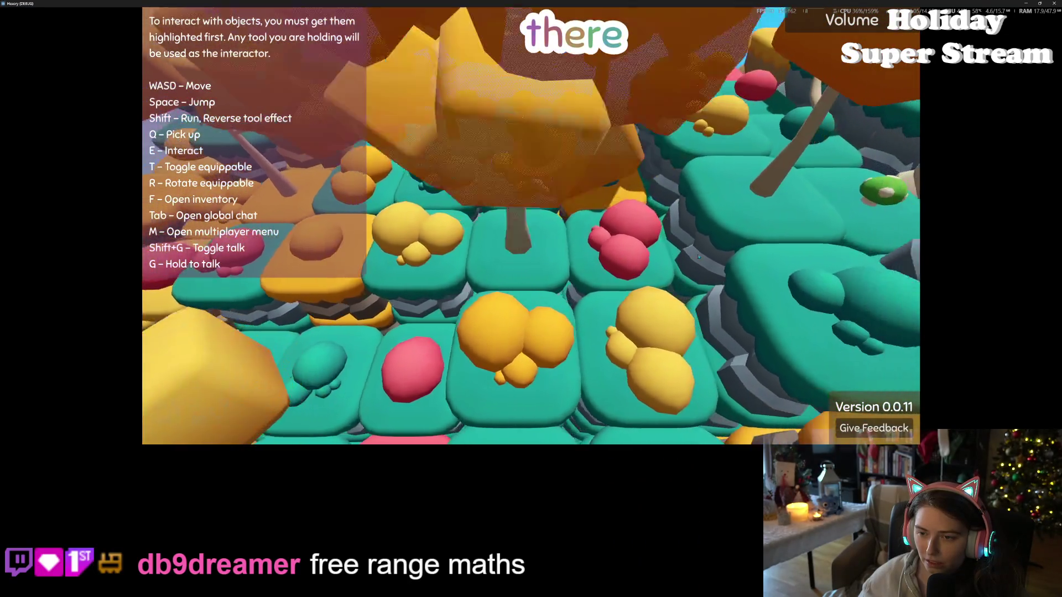
key(space)
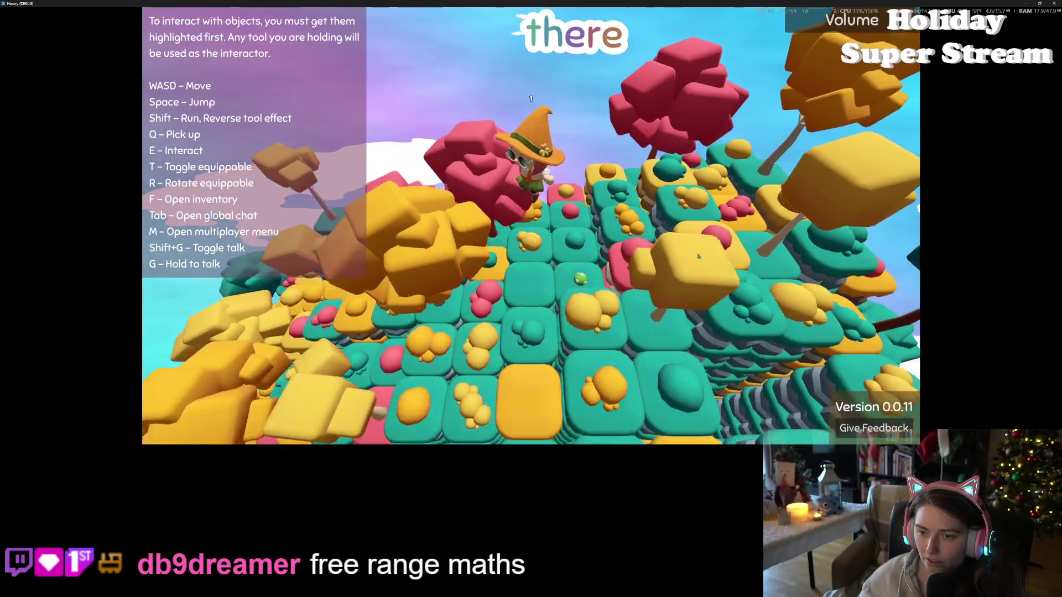
key(w)
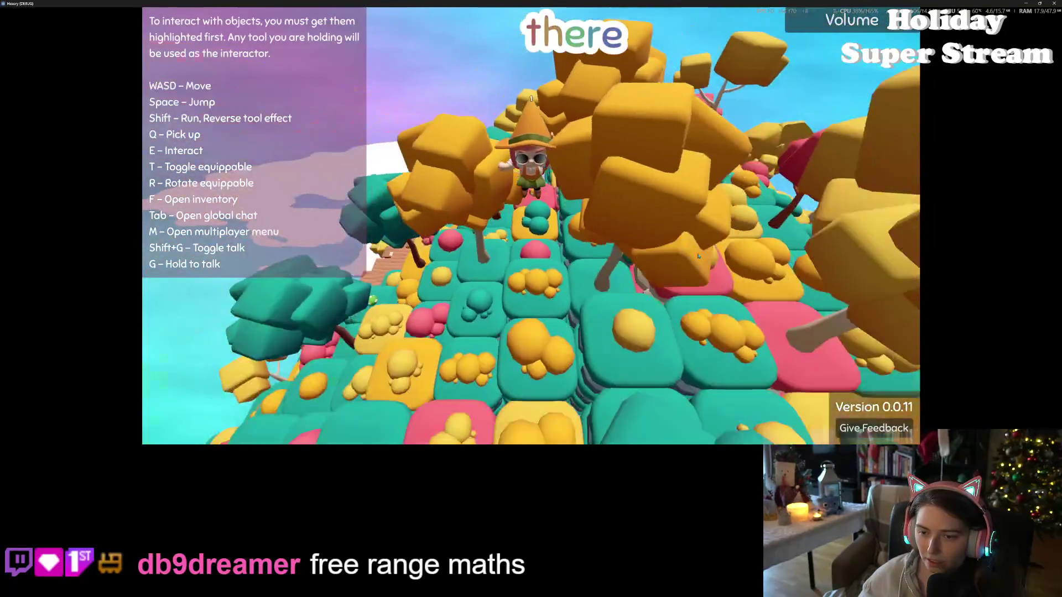
key(w)
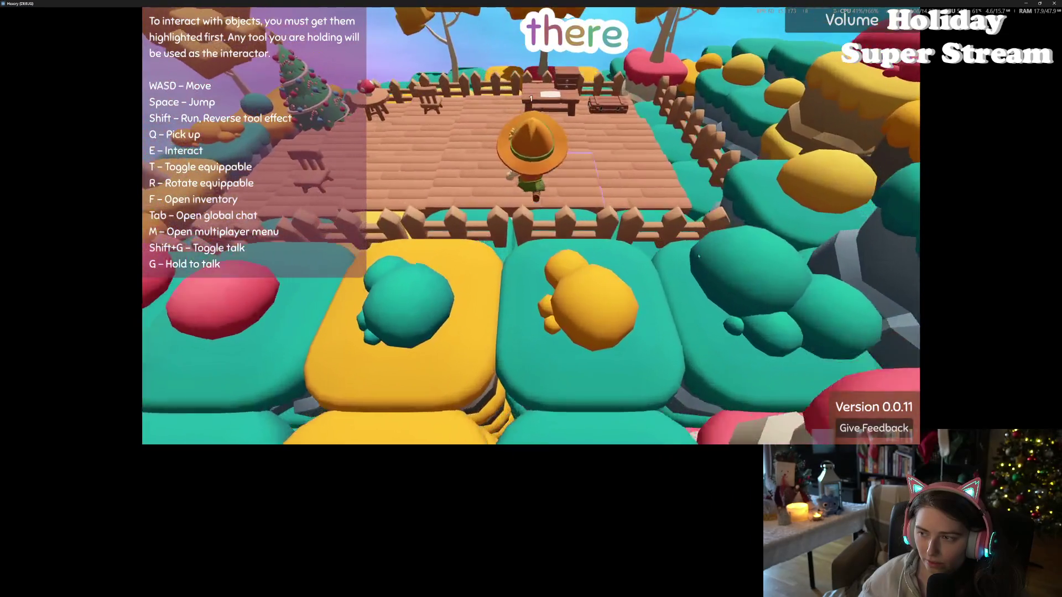
key(s)
key(s)
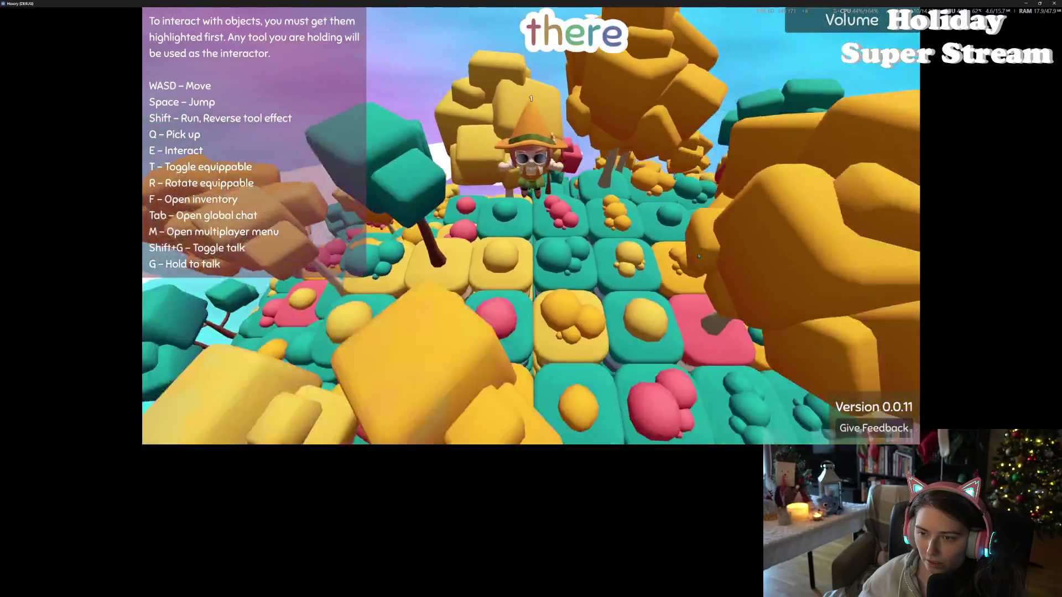
key(w)
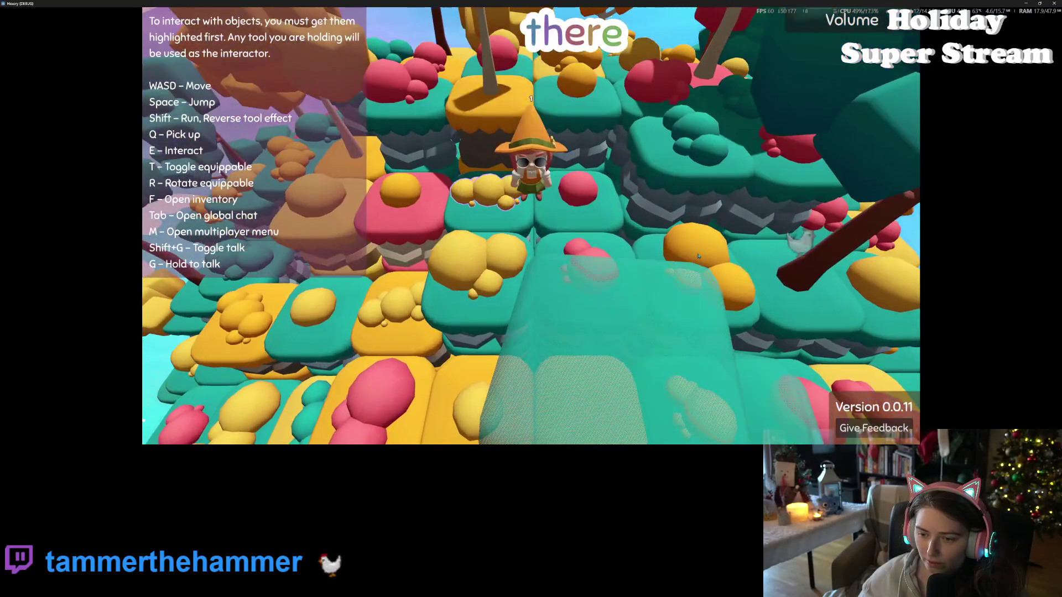
key(w)
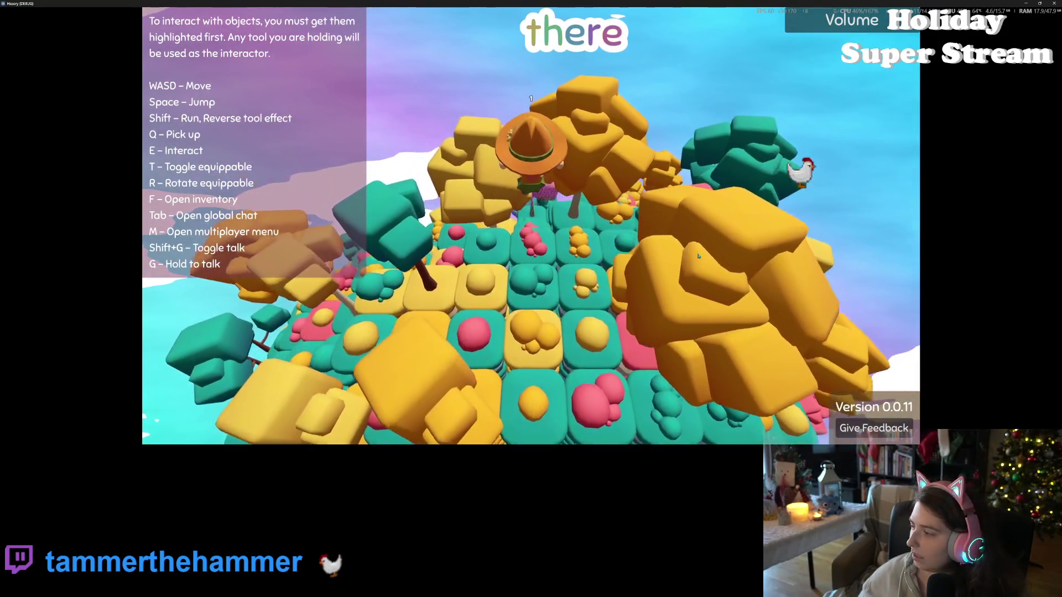
key(s)
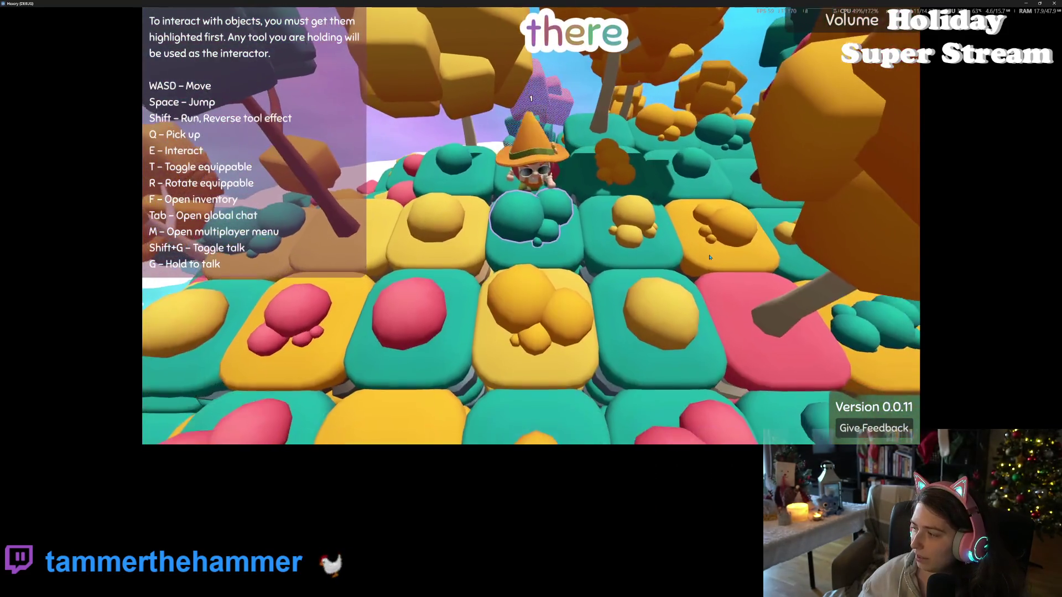
key(alt+F4)
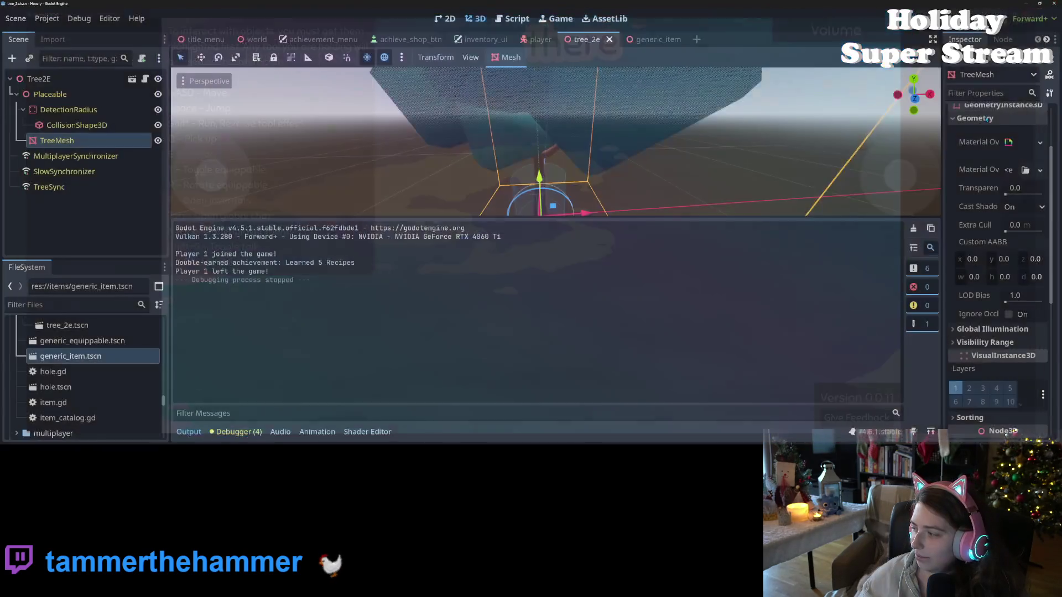
Change line 36's dist_x threshold from 4.0 to 8.0, save, and run the game.
click(365, 433)
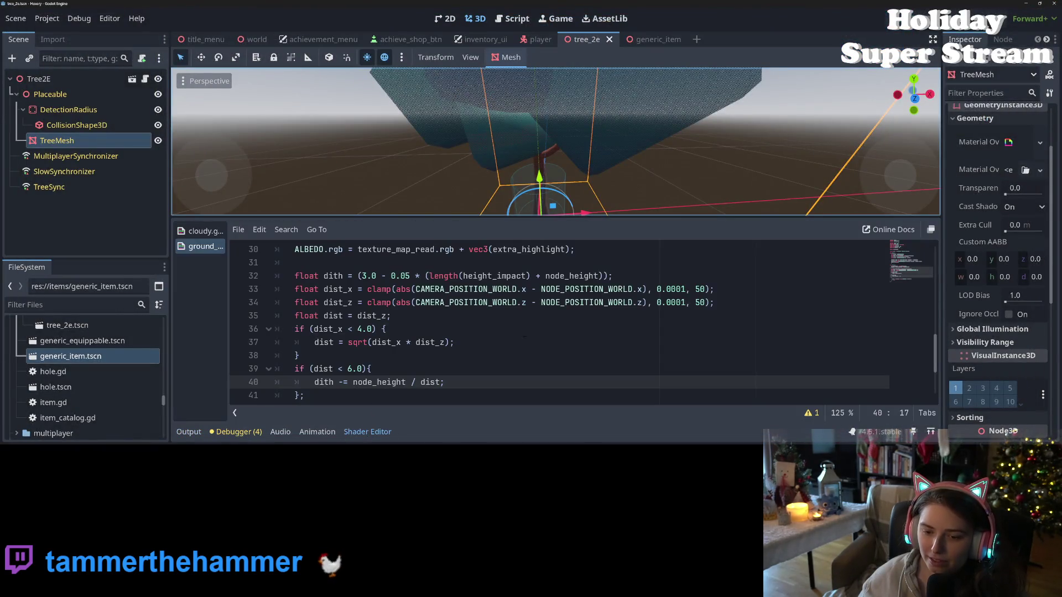
click(395, 370)
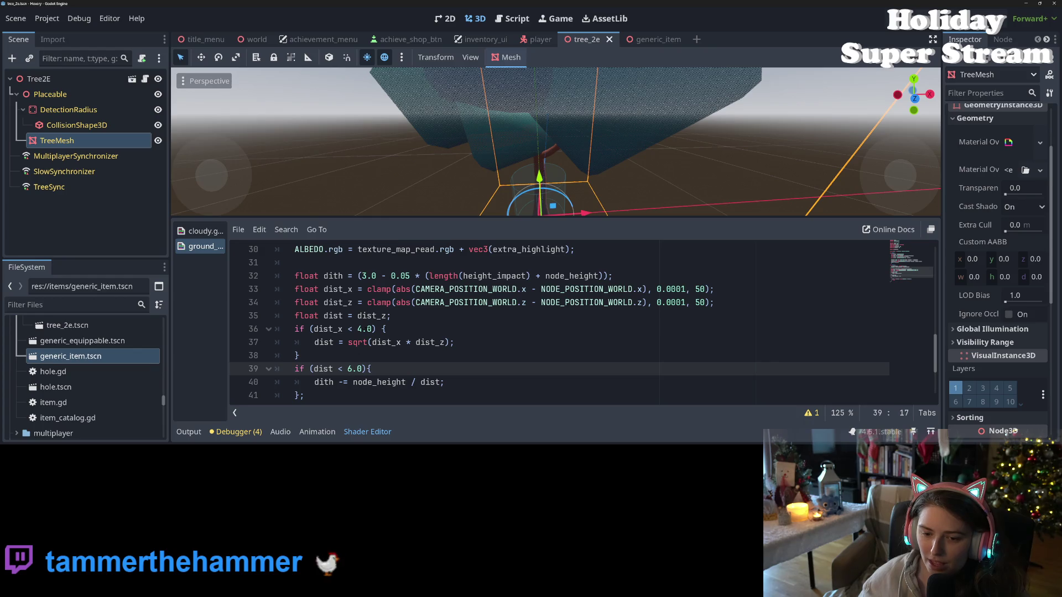
click(359, 329)
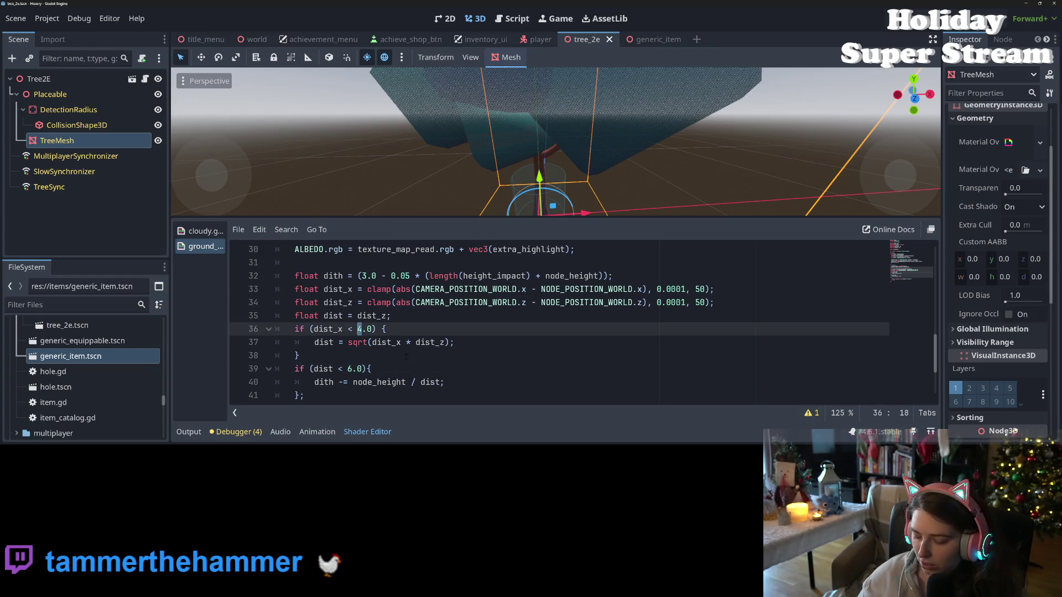
key(ctrl+s)
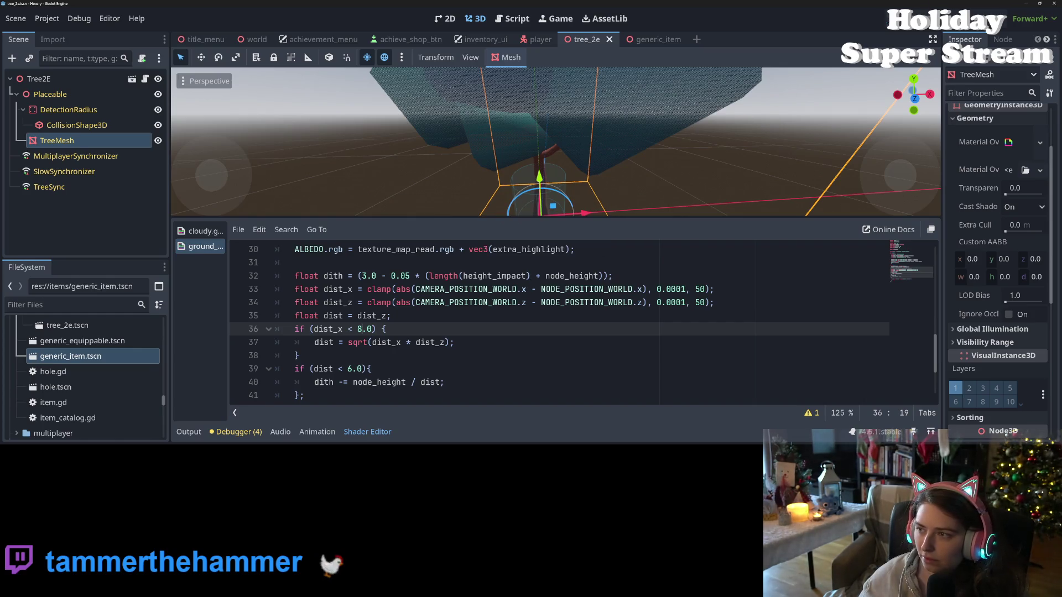
key(F5)
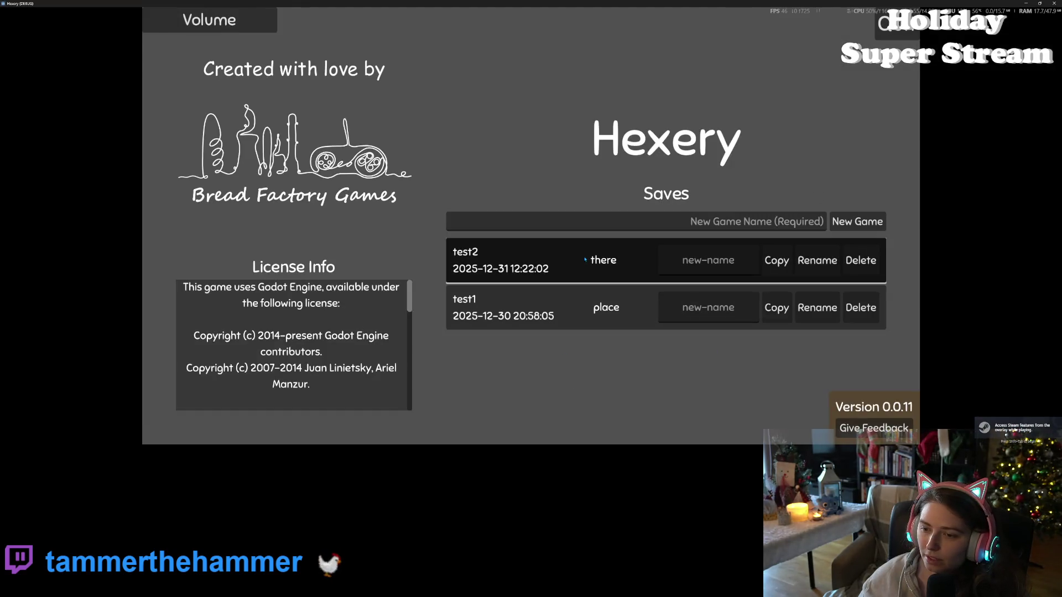
Load the test2 save to inspect the trees with the 8.0 threshold, then close the game.
click(616, 286)
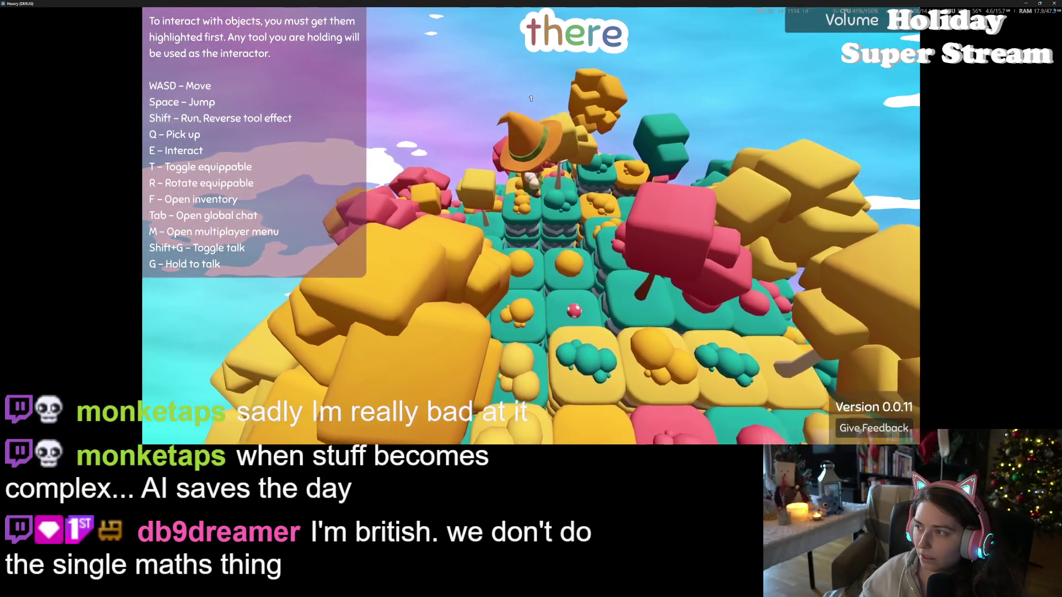
key(alt+F4)
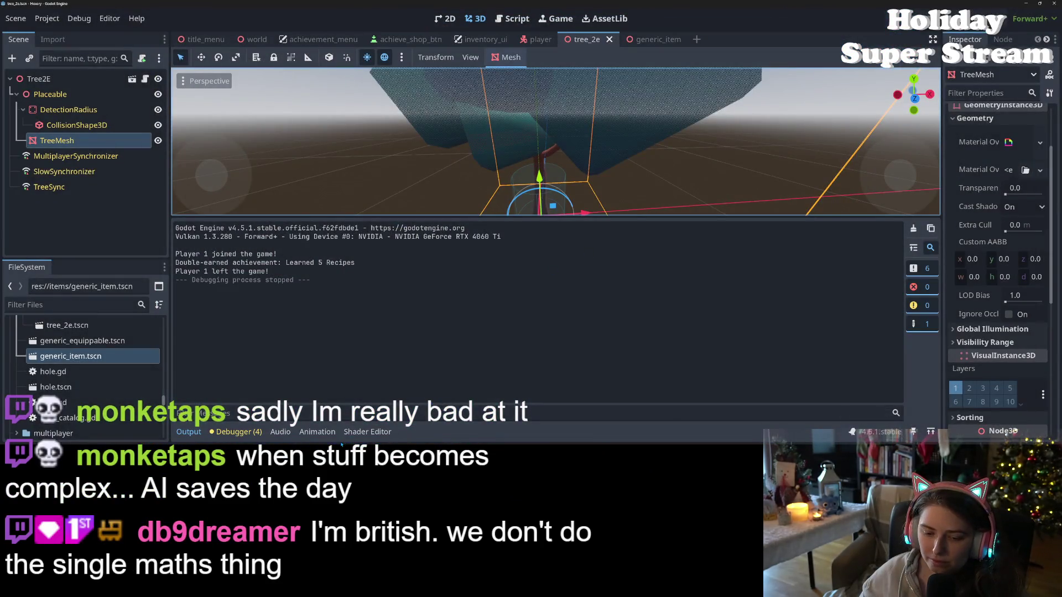
Edit line 36's dist_x threshold in the tree shader, changing 8.0 to 20.0.
click(347, 432)
click(358, 329)
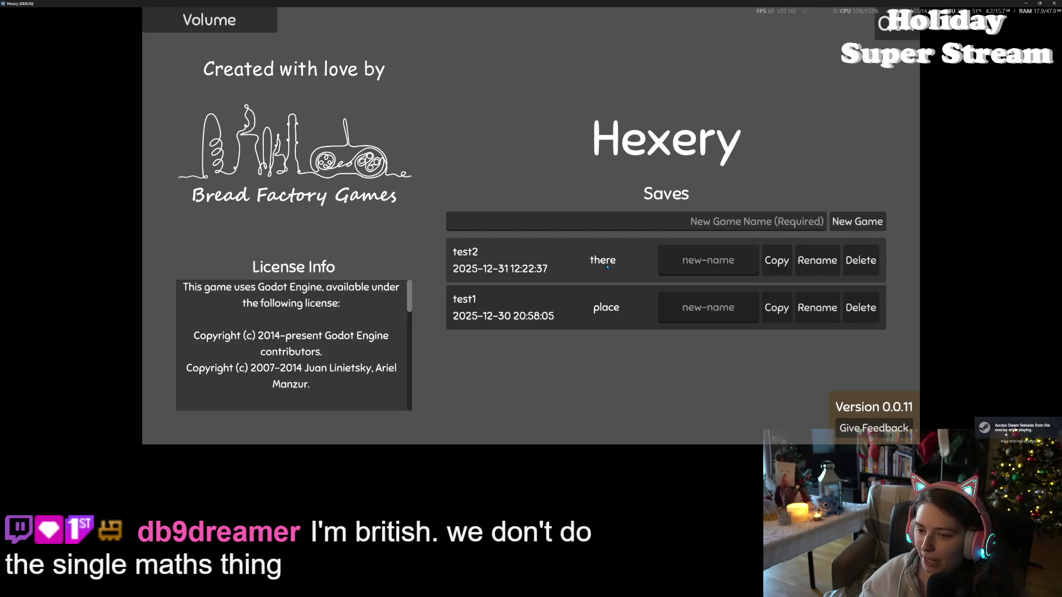
Load the test2 world to playtest the trees with the 20.0 threshold, then stop the game.
click(635, 274)
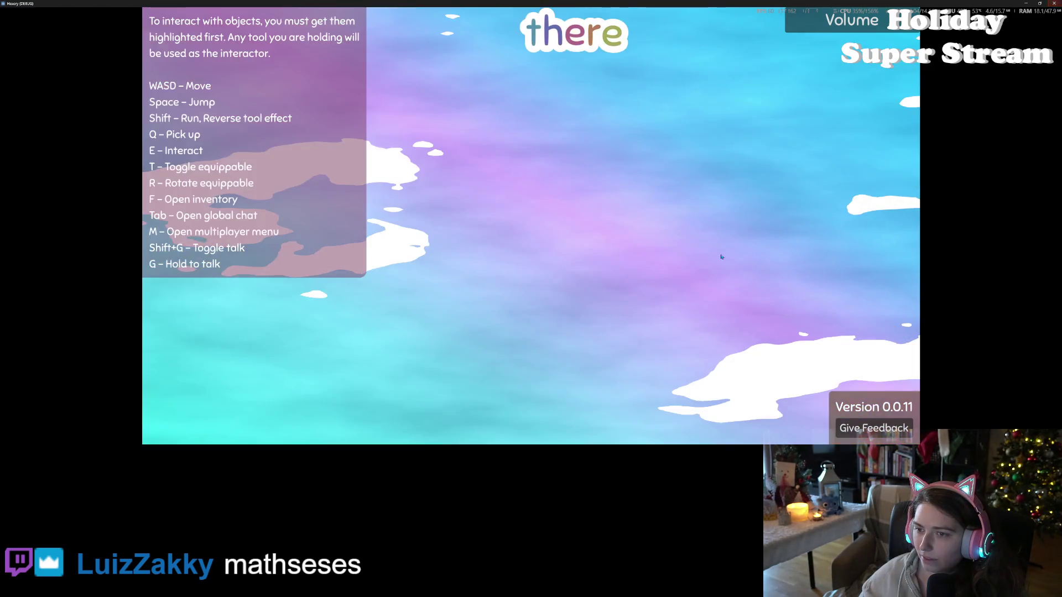
key(F8)
Insert '4.0 *' before node_height on line 40 of the tree shader and save.
click(354, 435)
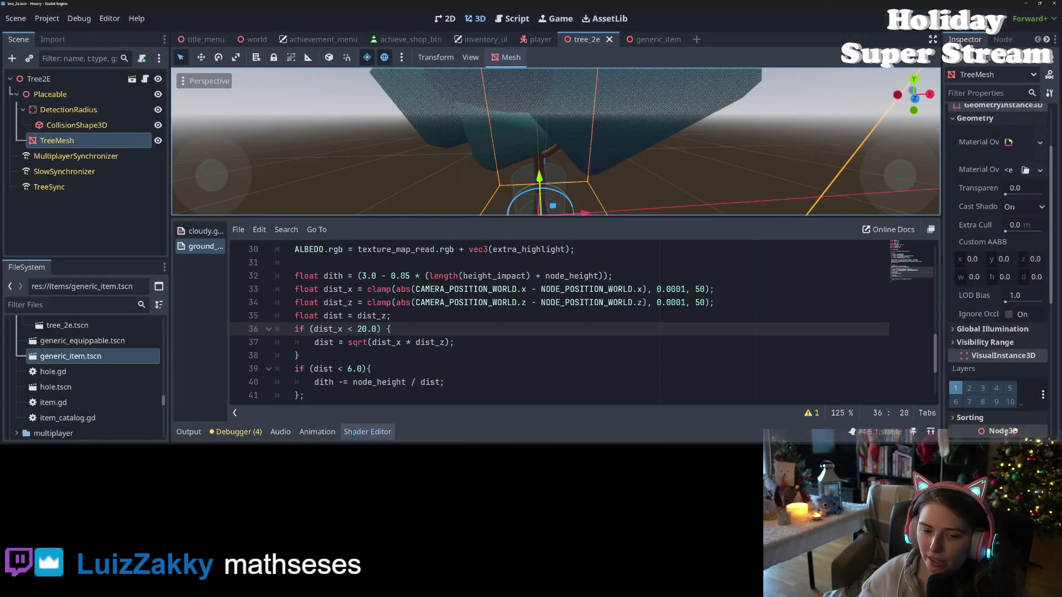
double_click(361, 330)
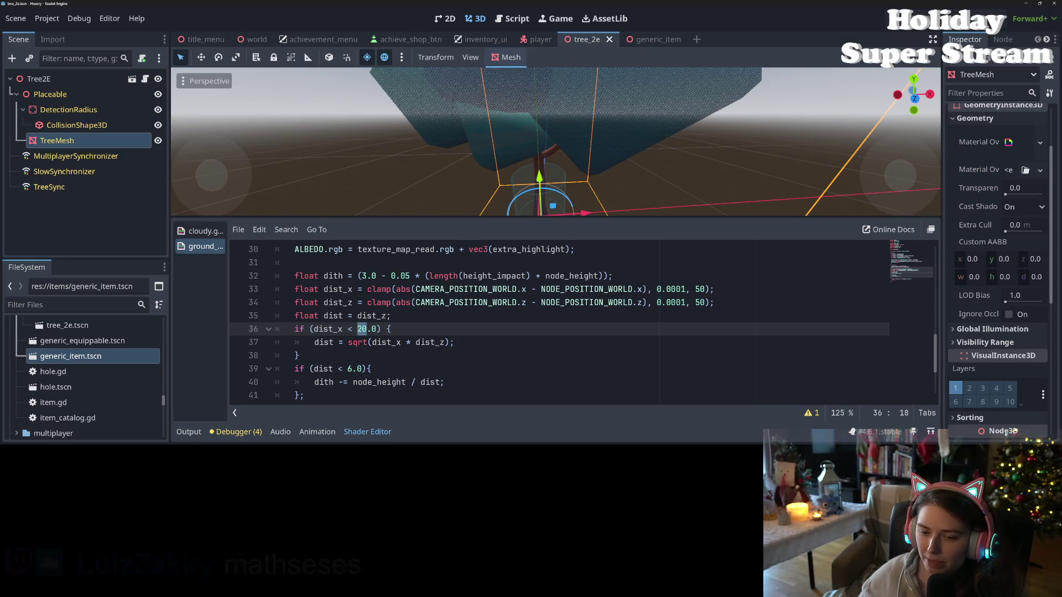
scroll(454, 352, down, 1)
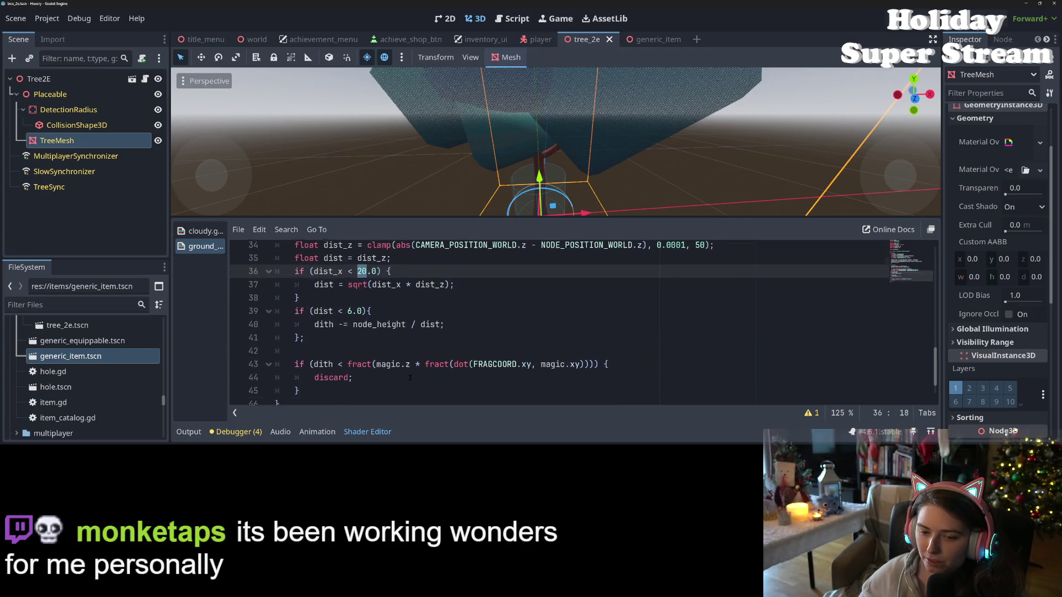
double_click(385, 343)
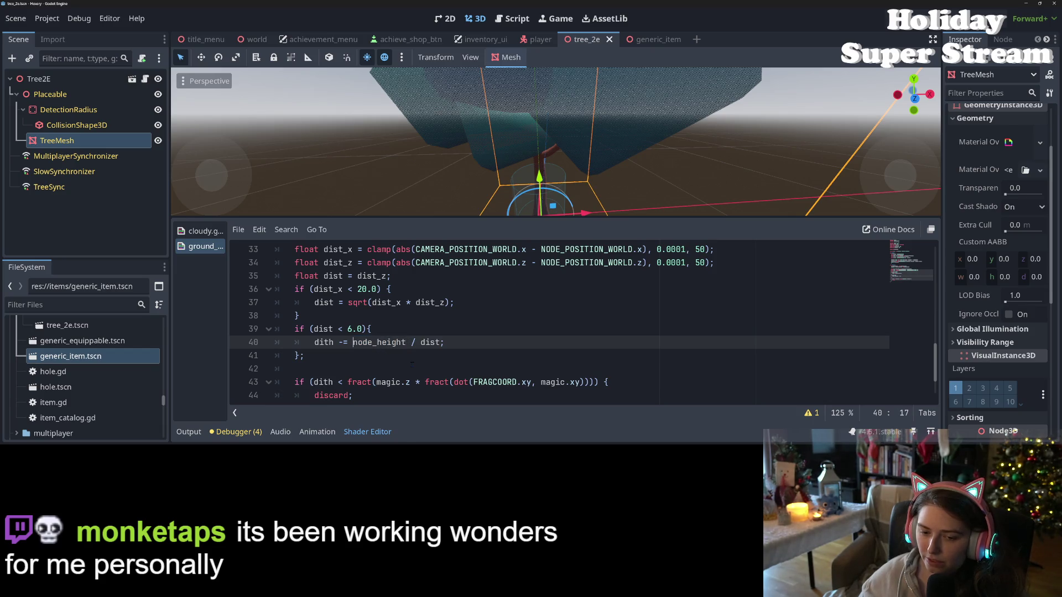
text(4.0 *)
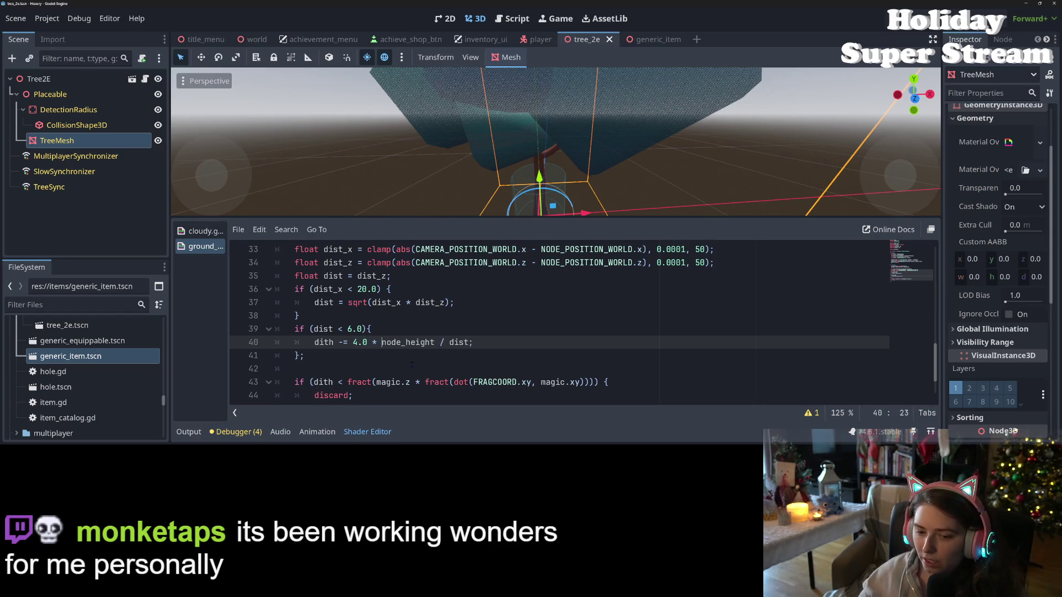
key(ctrl+s)
Orbit the viewport around the tree and save the scene.
scroll(571, 175, down, 3)
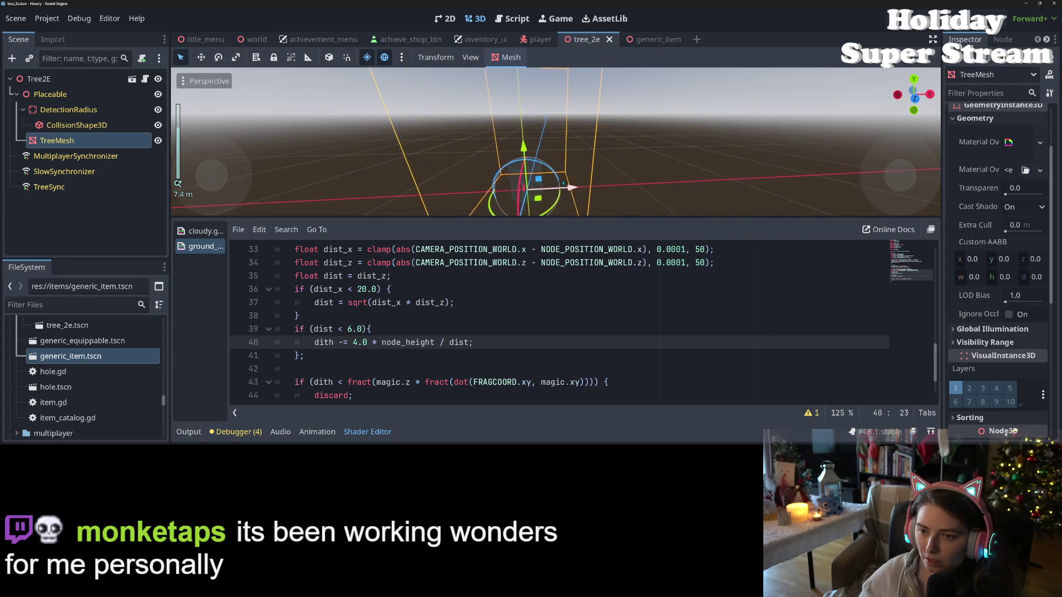
drag(563, 183, 745, 194)
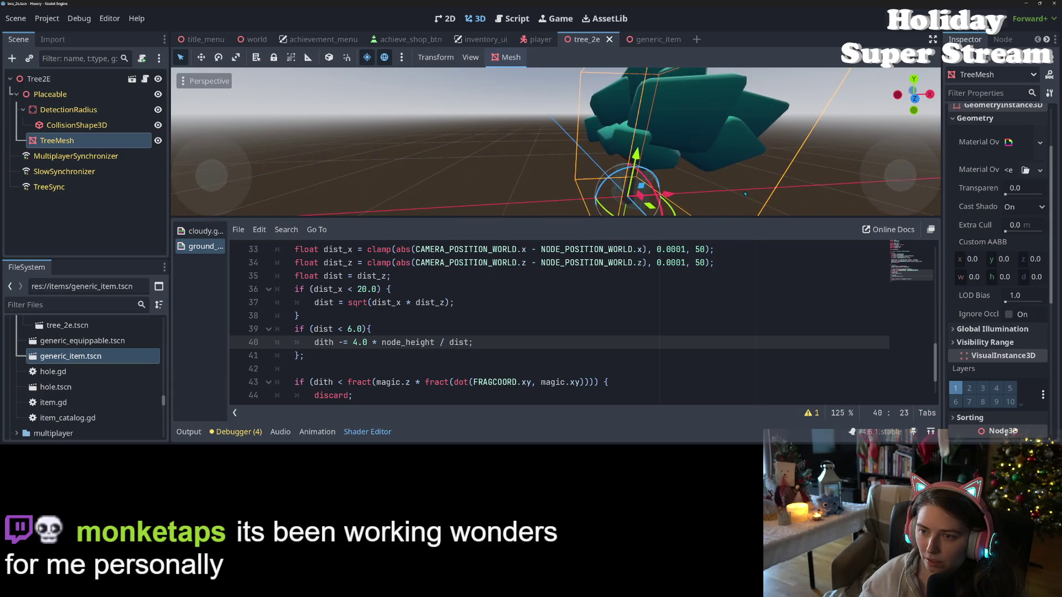
scroll(752, 176, up, 4)
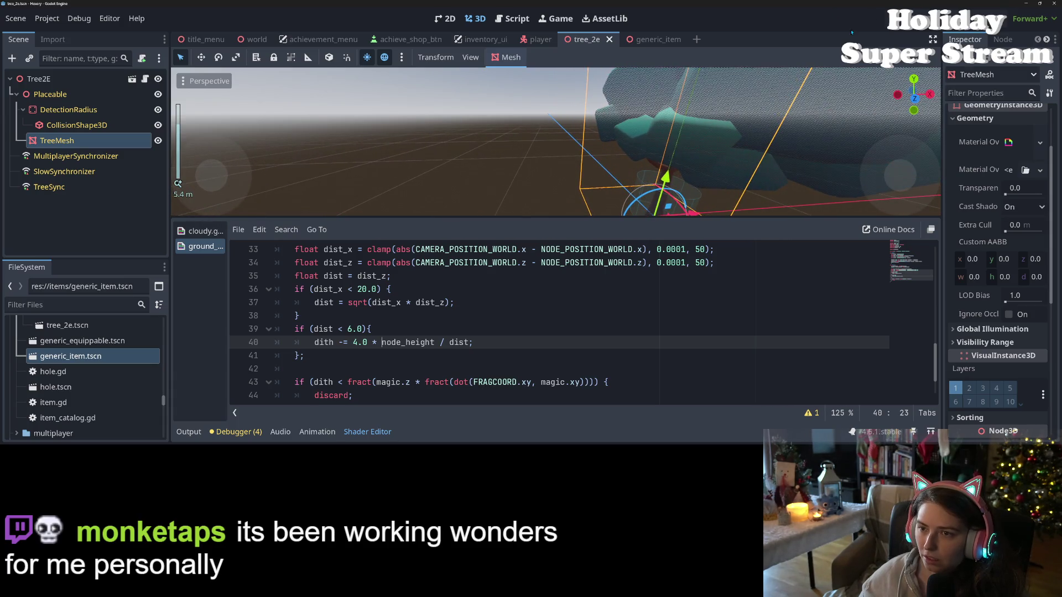
key(ctrl+s)
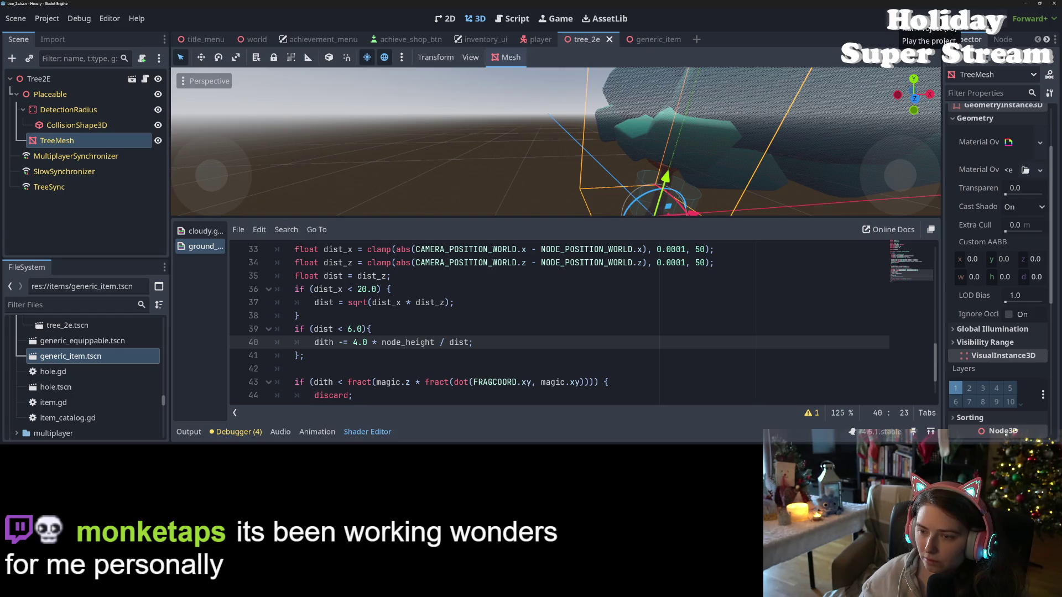
scroll(511, 347, up, 10)
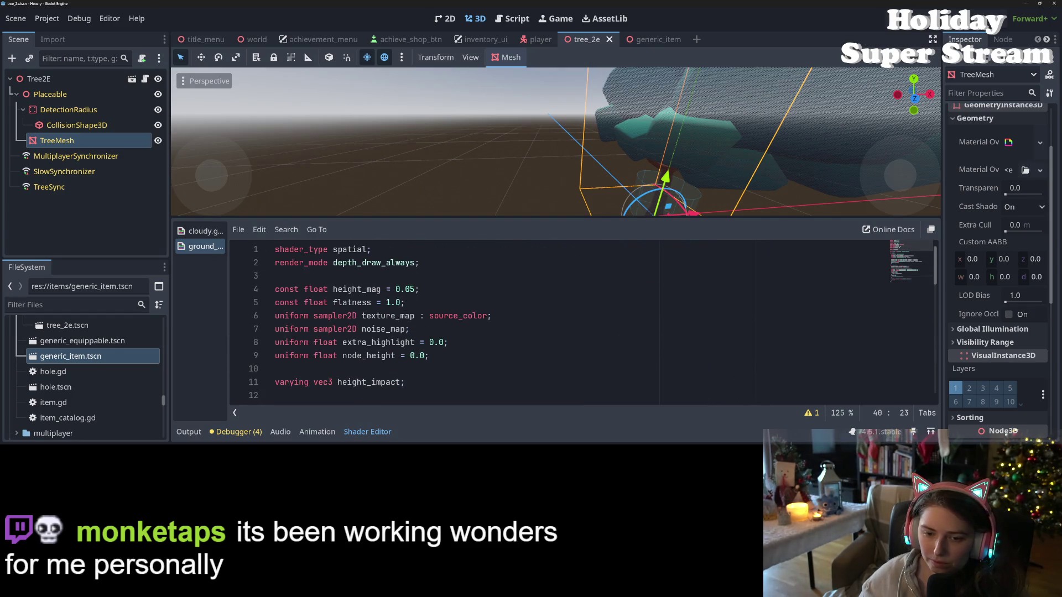
Add 'render_mode shadows_disabled;' as line 3 of the tree shader, save, and launch the game.
click(429, 263)
key(Return)
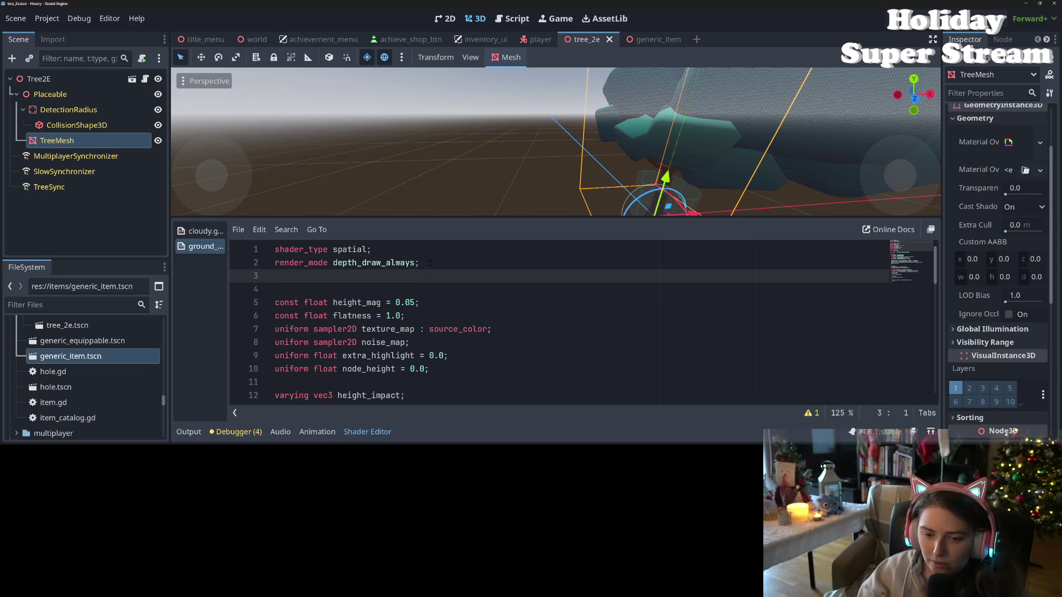
text(rend)
key(Return)
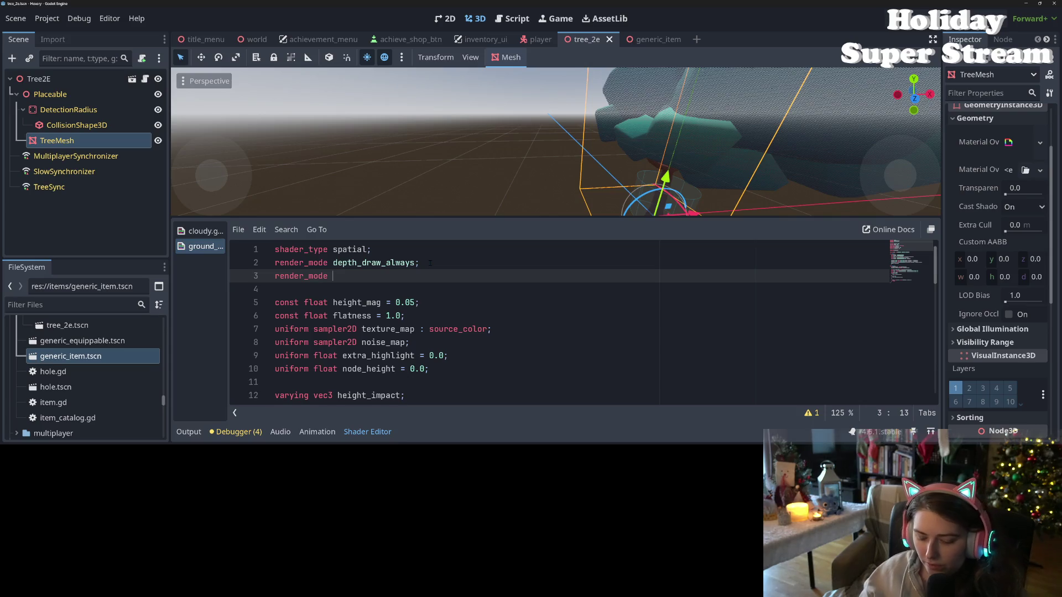
text(s)
key(Return)
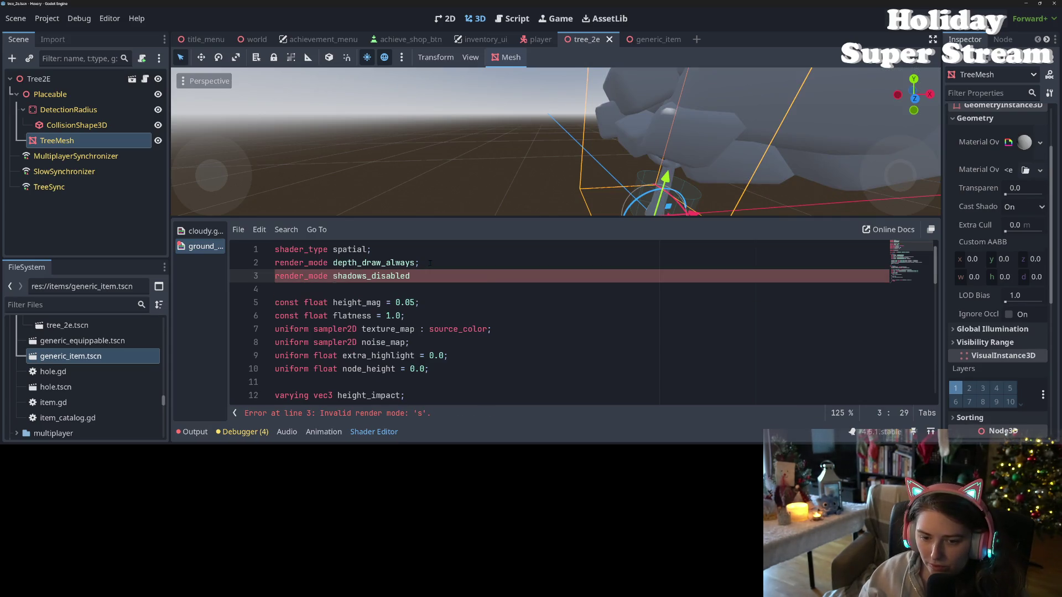
key(ctrl+s)
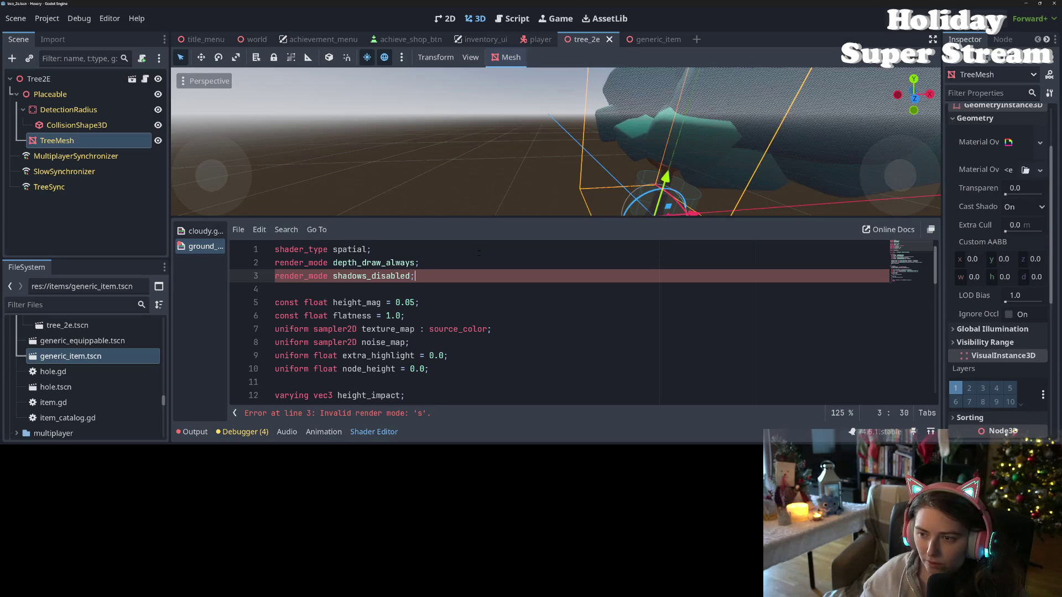
key(F5)
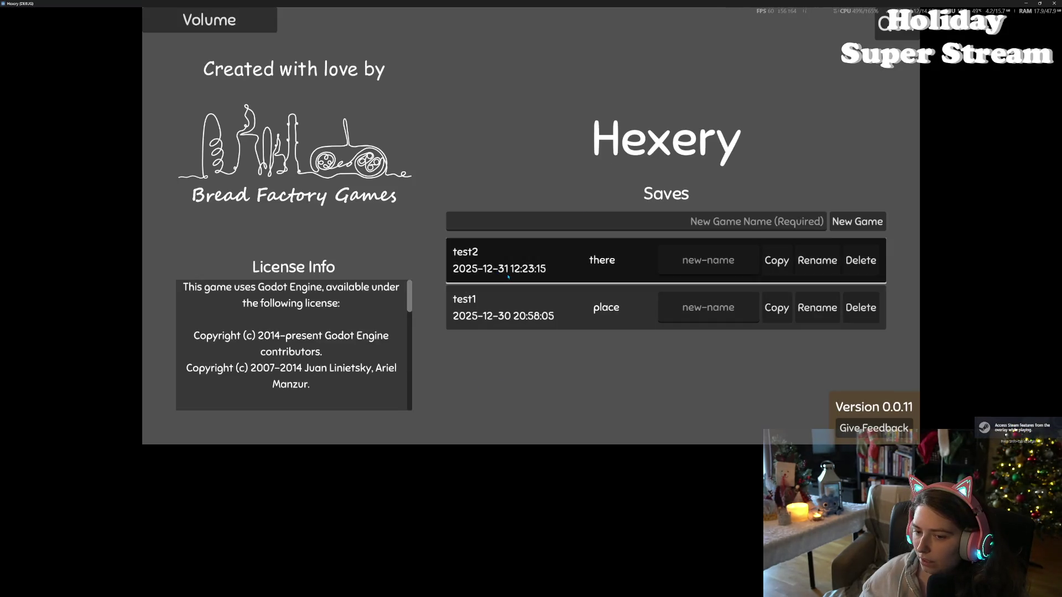
Load the 'there' world to view the trees with shadows disabled, then close the game.
click(508, 277)
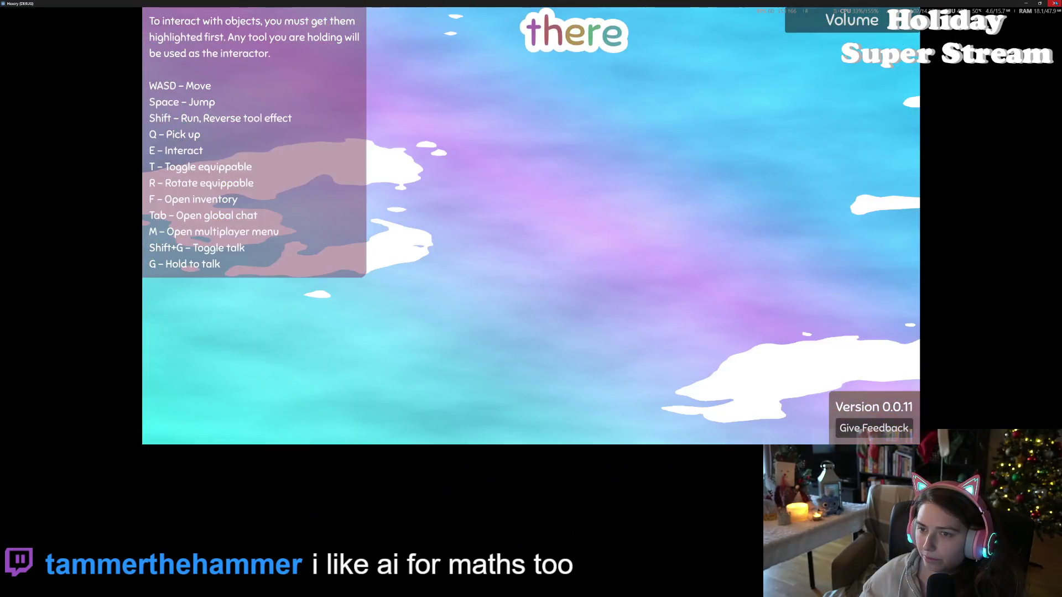
key(alt+F4)
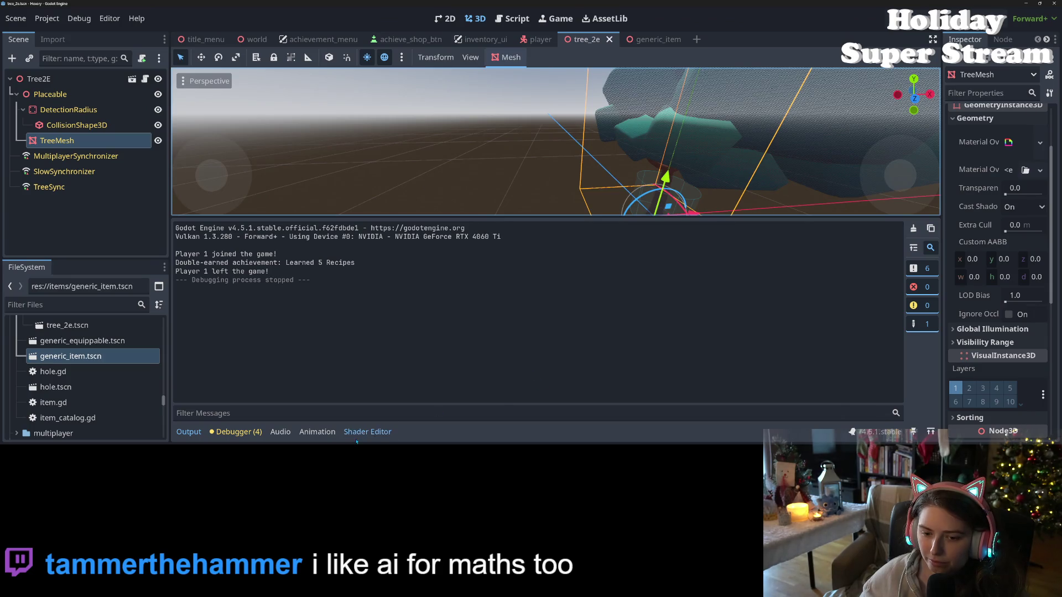
Bring up the tree shader code and review the height calculation around line 18.
click(358, 434)
scroll(437, 332, down, 5)
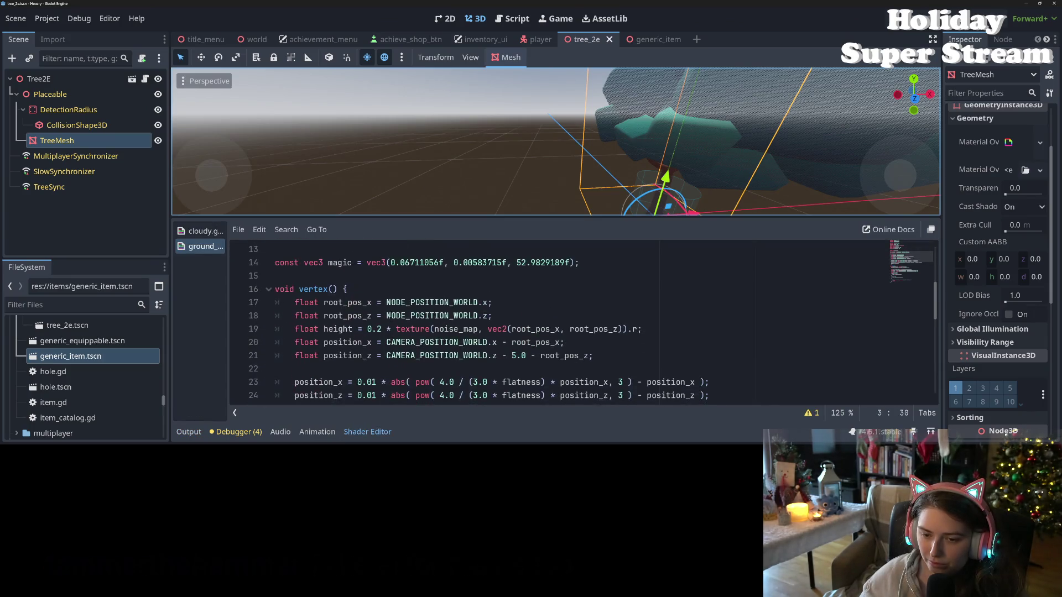
click(348, 290)
double_click(348, 276)
click(435, 276)
scroll(553, 321, down, 4)
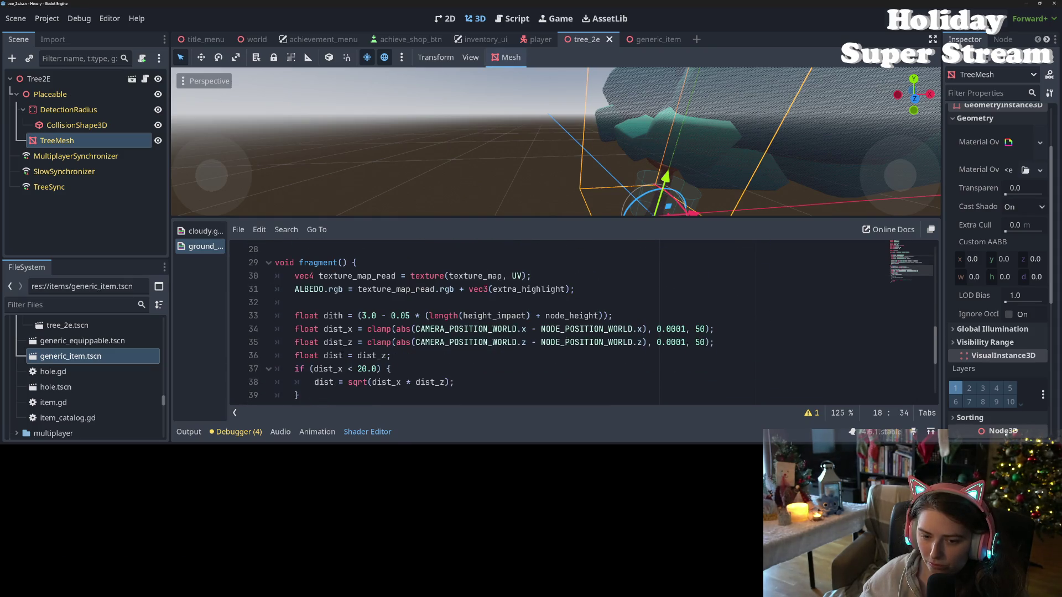
Put '10*' in front of clamp in line 34's dist_x expression.
click(381, 328)
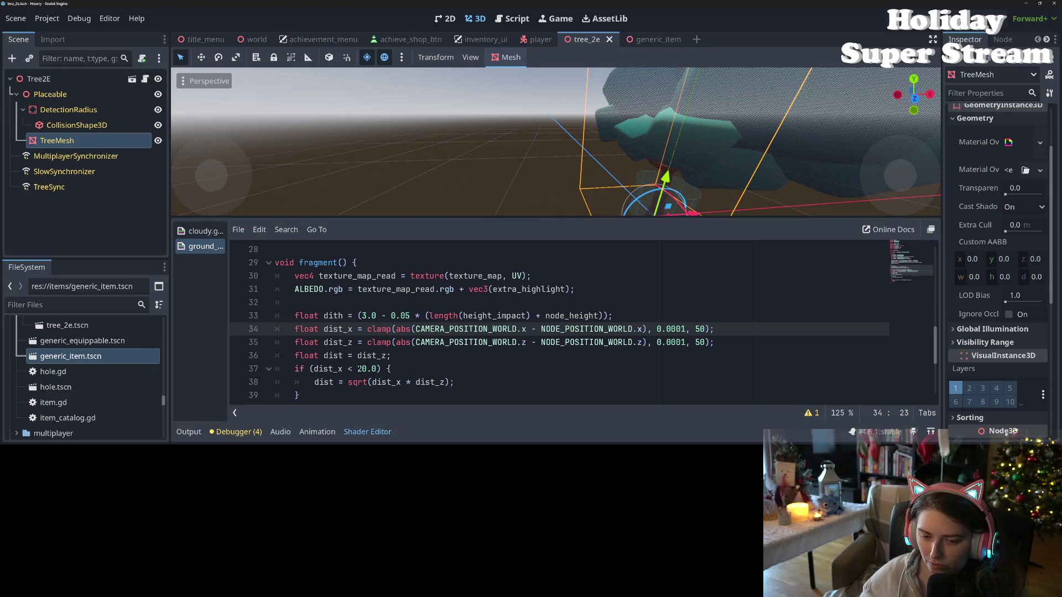
click(367, 368)
scroll(367, 368, down, 1)
double_click(330, 328)
click(324, 342)
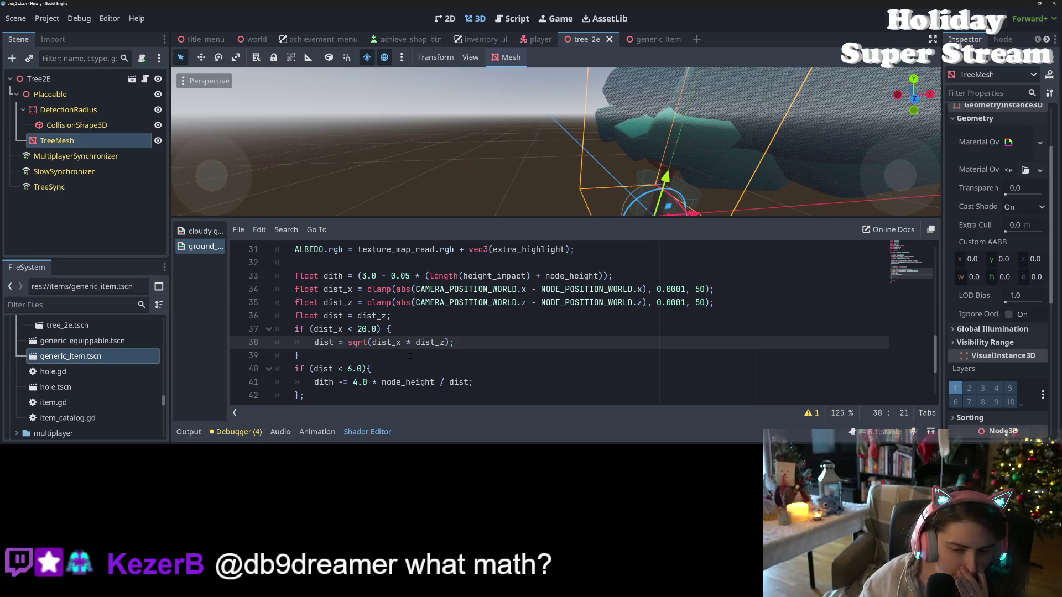
click(360, 290)
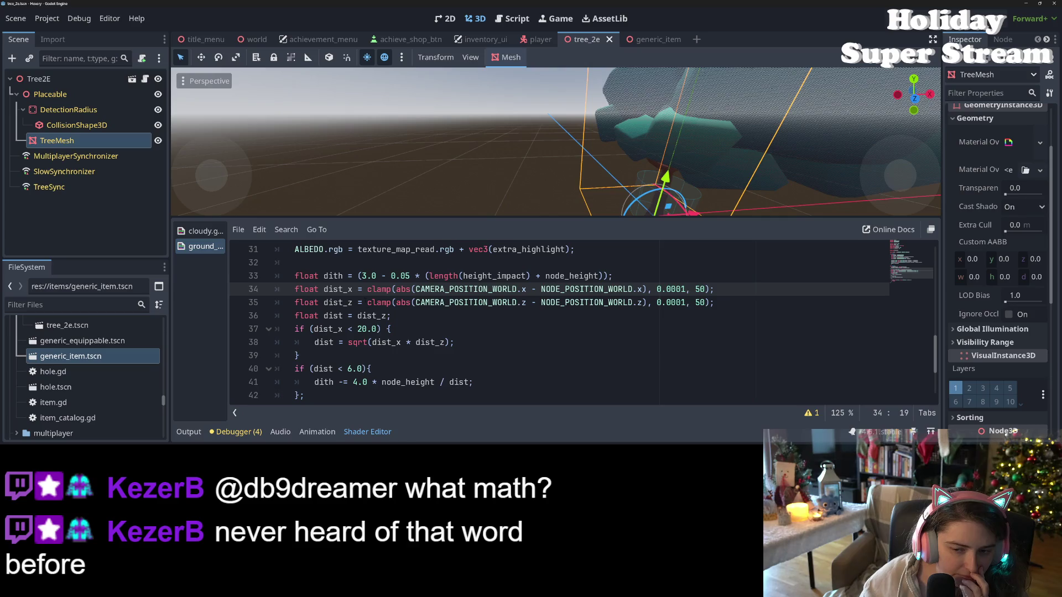
click(367, 289)
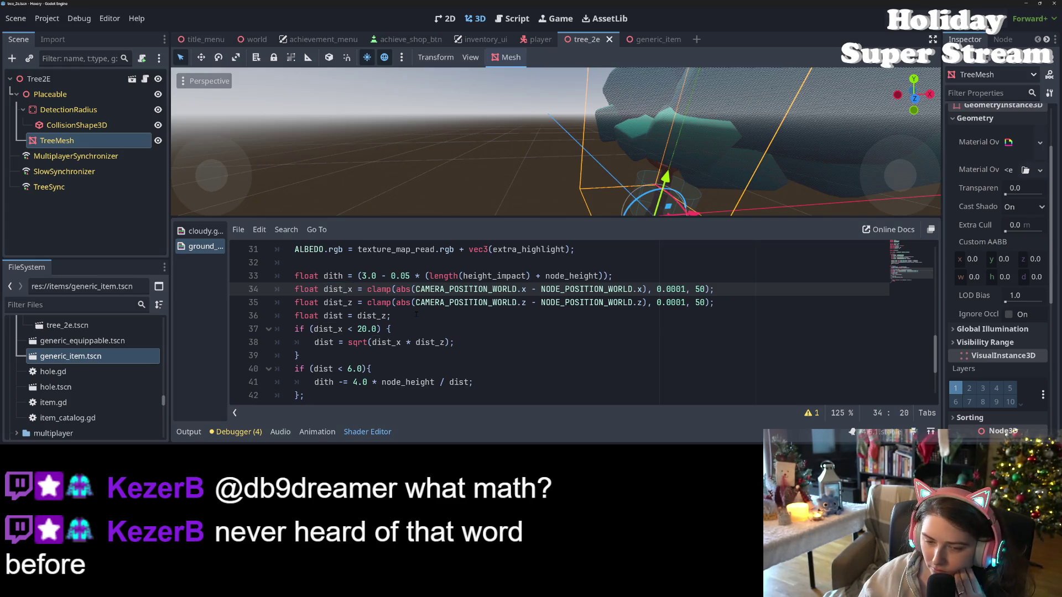
text(10*)
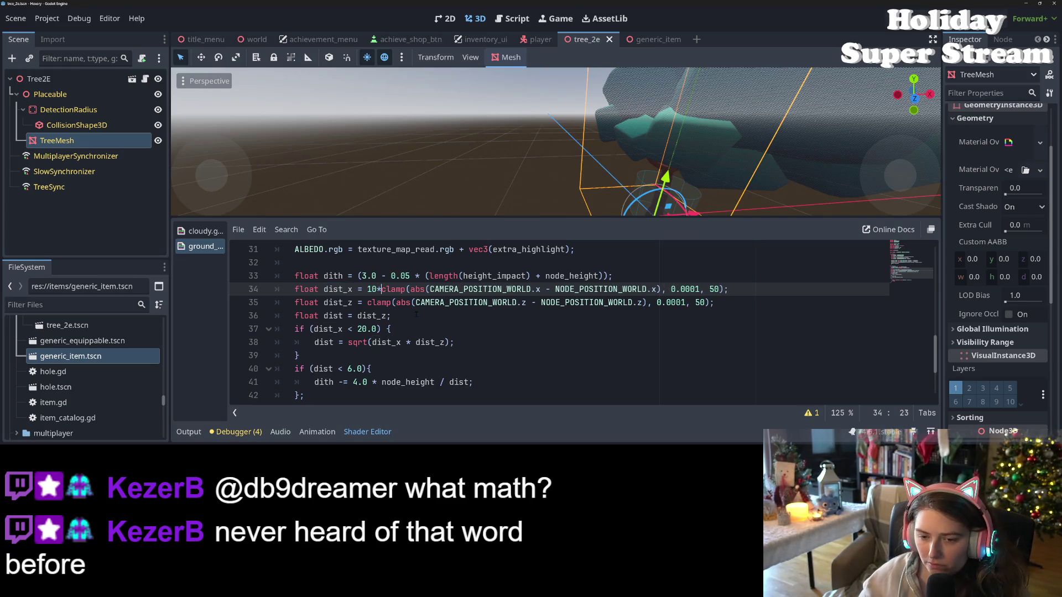
Make the dist_x multiplier the float 10.0, recompile, and check the dithering near the tree.
key(Left)
text(.0)
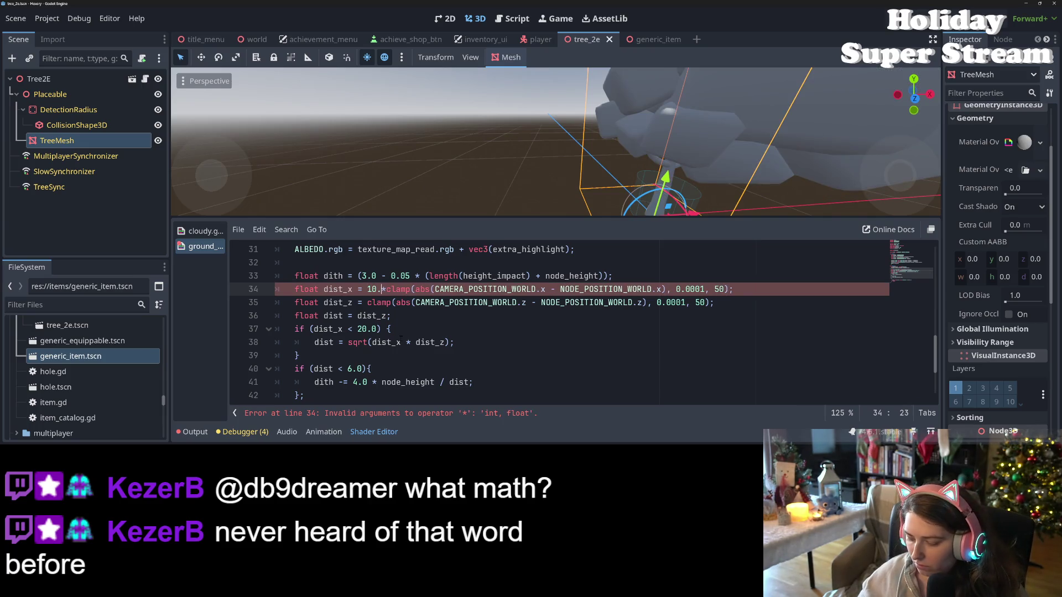
key(ctrl+s)
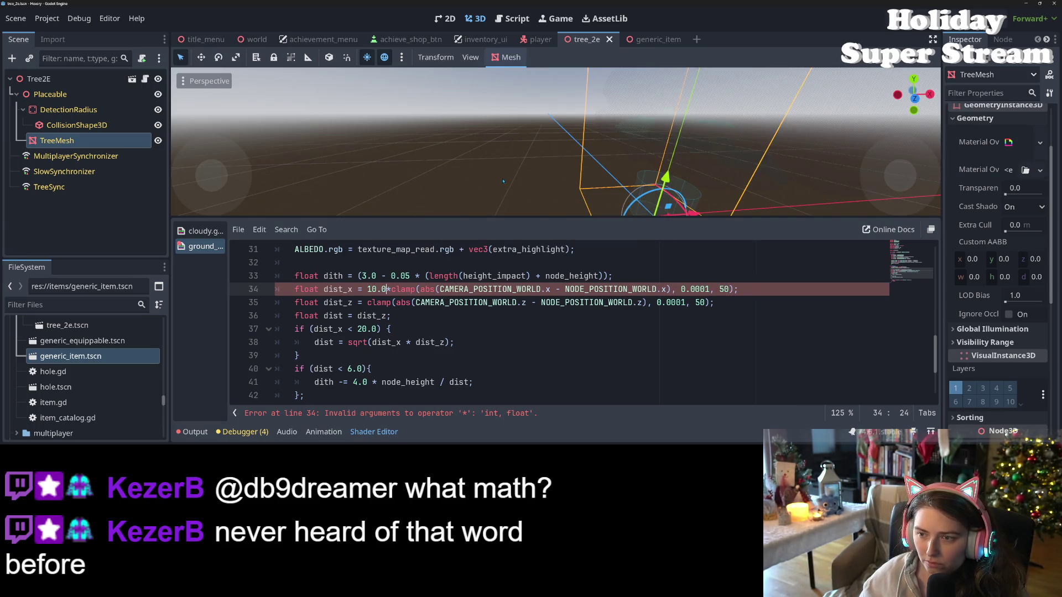
drag(502, 181, 390, 187)
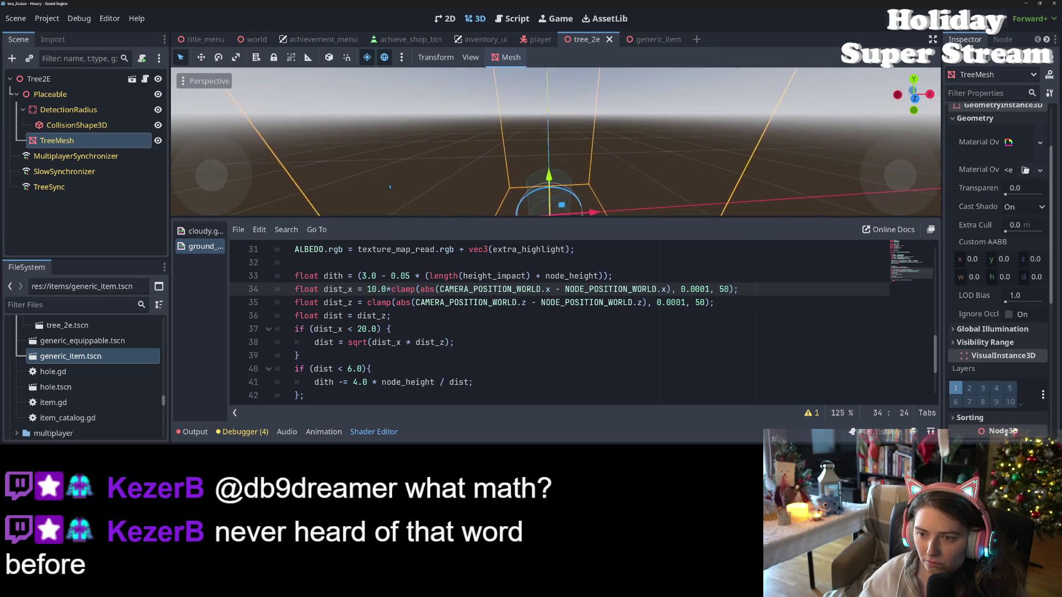
scroll(442, 190, up, 2)
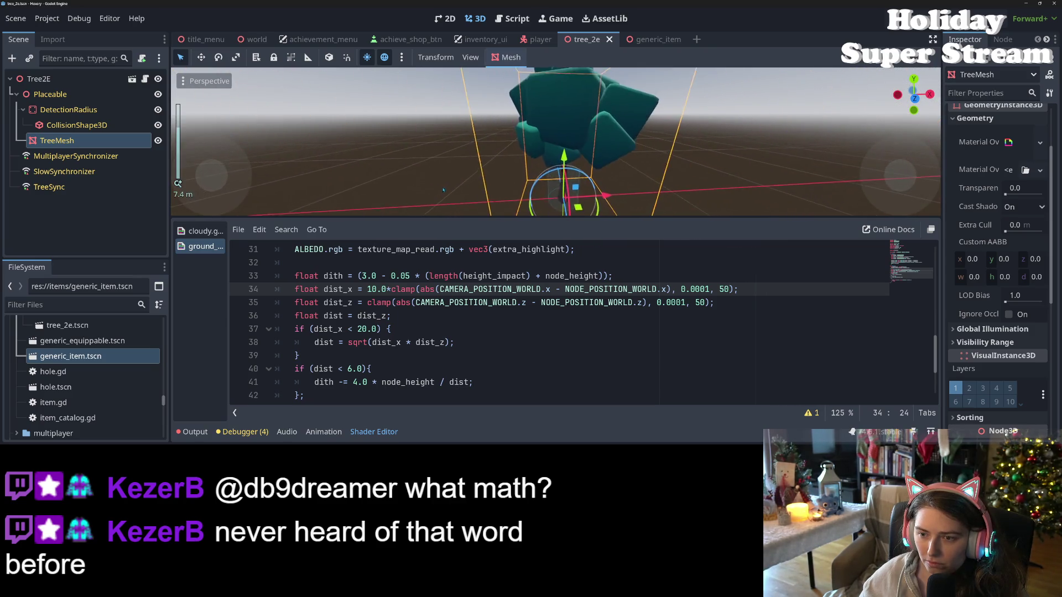
drag(443, 189, 543, 193)
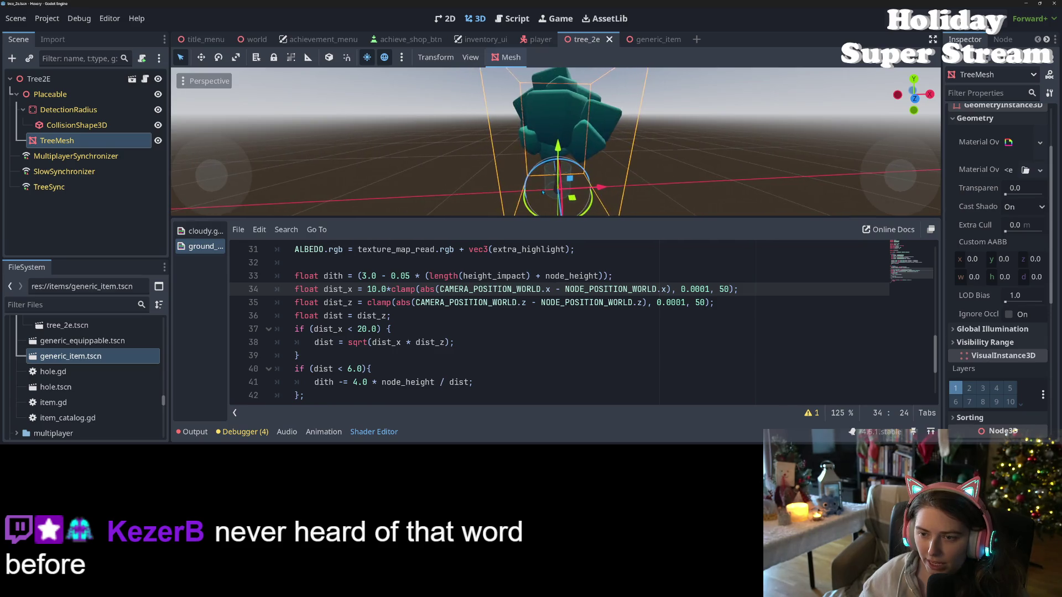
Change the dist_x clamp minimum from 0.0001 to 1.0 and recompile the shader.
click(700, 289)
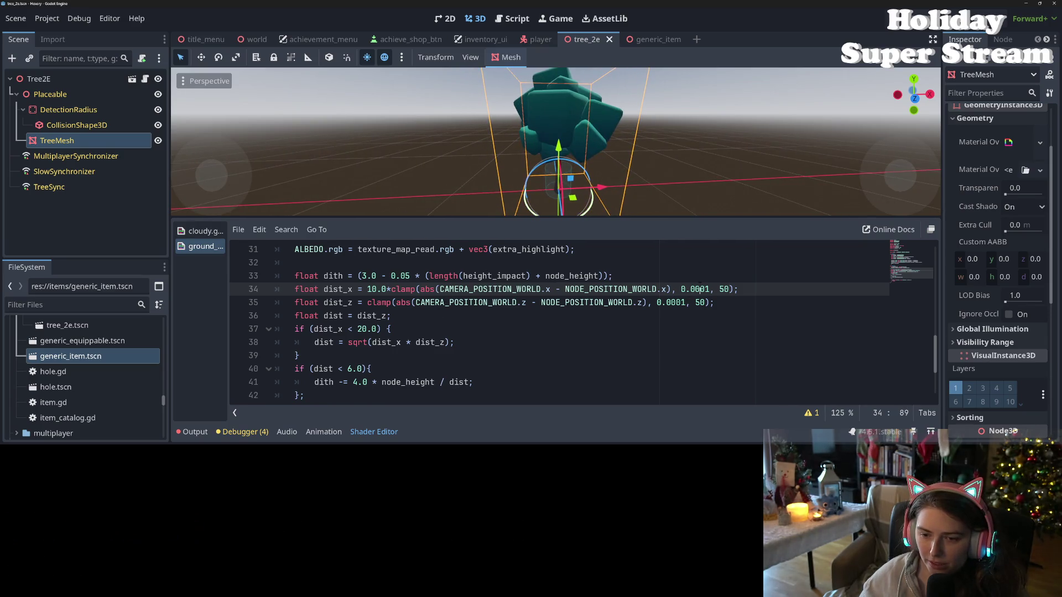
drag(710, 289, 680, 289)
text(1.0)
key(ctrl+s)
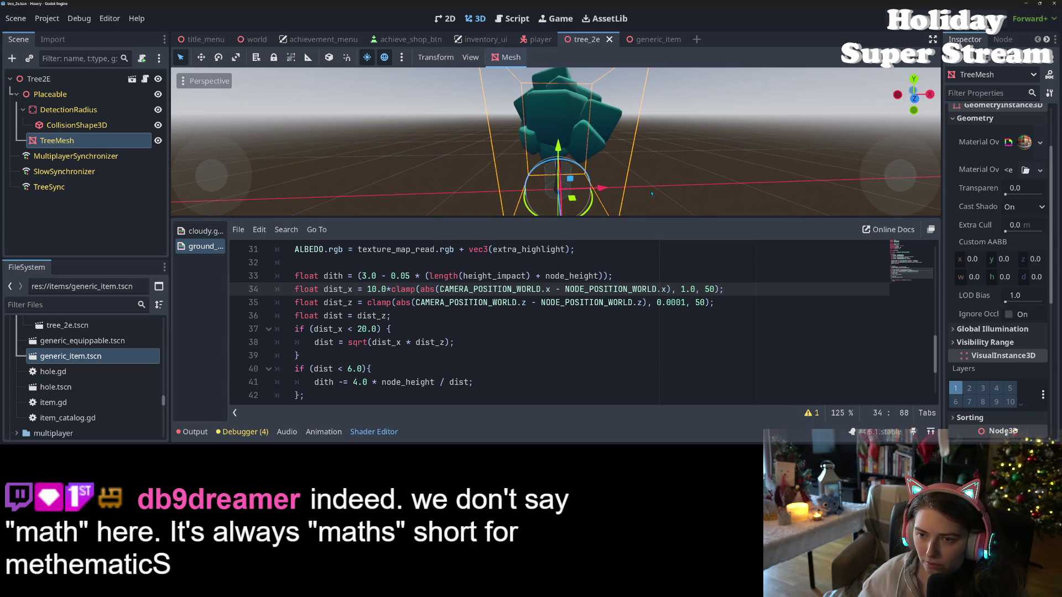
mouse_move(629, 191)
mouse_down()
mouse_move(432, 190)
mouse_move(636, 194)
mouse_up()
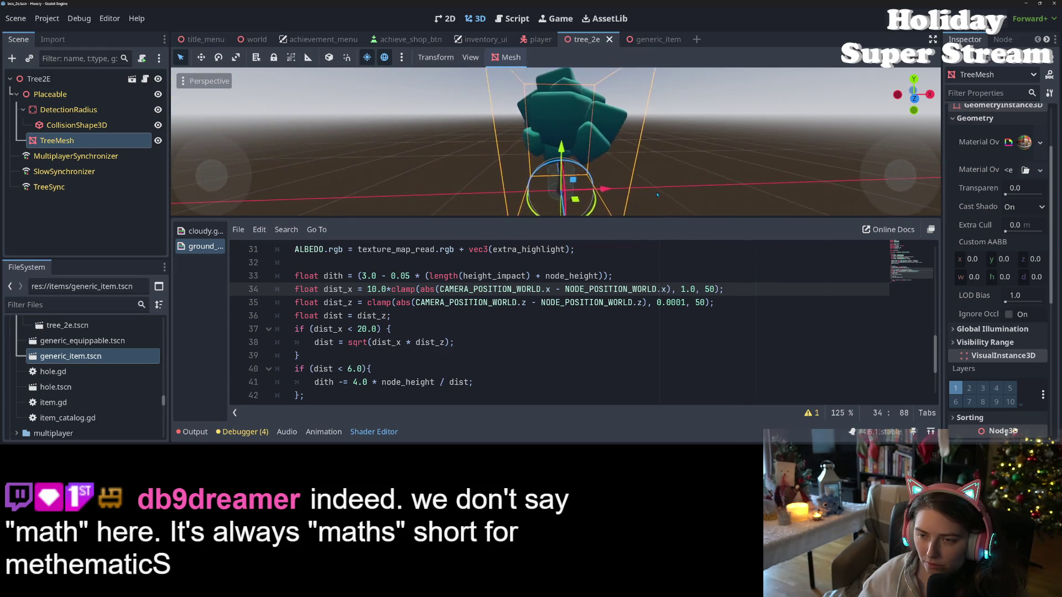
scroll(658, 195, up, 3)
Remove the 10.0* multiplier from dist_x and save the shader.
click(391, 289)
key(BackSpace)
key(ctrl+s)
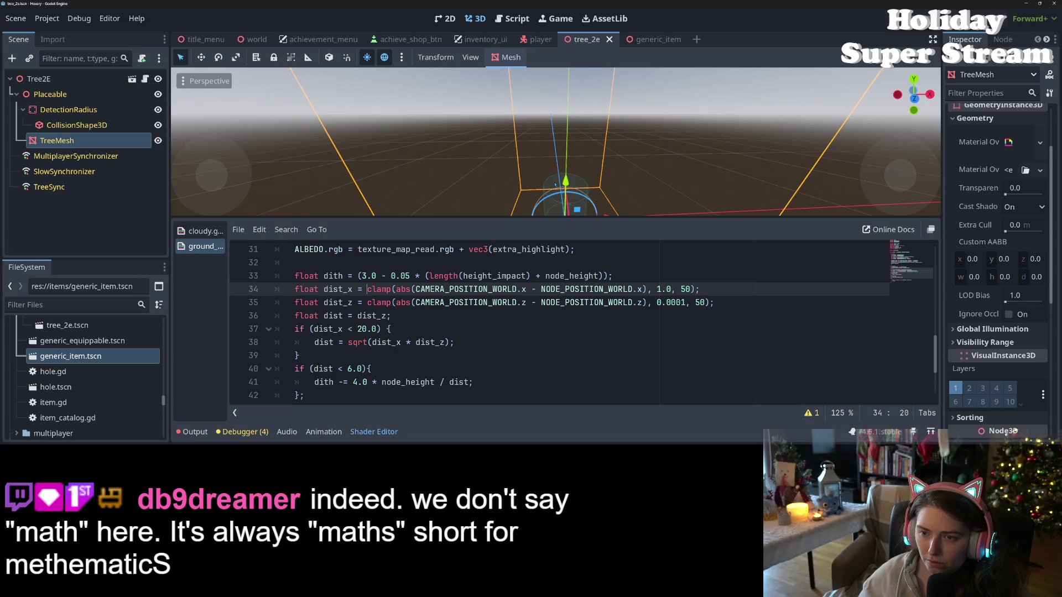
Try a dist_x clamp minimum of 5.0 and recompile the shader.
mouse_move(555, 184)
mouse_down()
mouse_move(699, 176)
mouse_move(662, 170)
mouse_up()
scroll(662, 170, up, 5)
scroll(635, 185, down, 5)
mouse_move(627, 187)
mouse_down()
mouse_move(584, 196)
mouse_move(622, 201)
mouse_up()
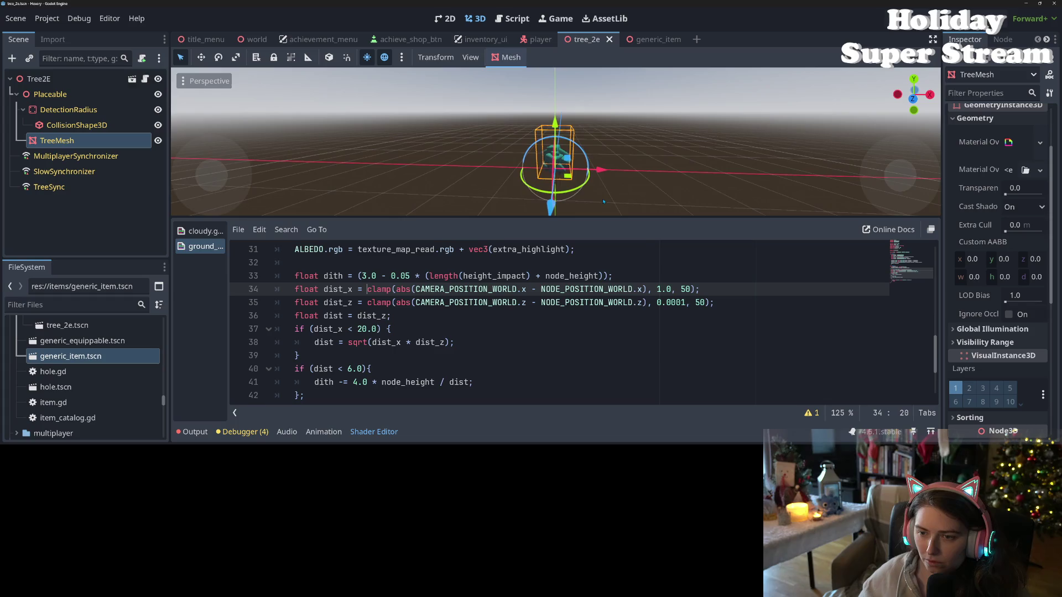
scroll(604, 201, down, 2)
click(659, 289)
text(5)
key(ctrl+s)
scroll(563, 190, up, 10)
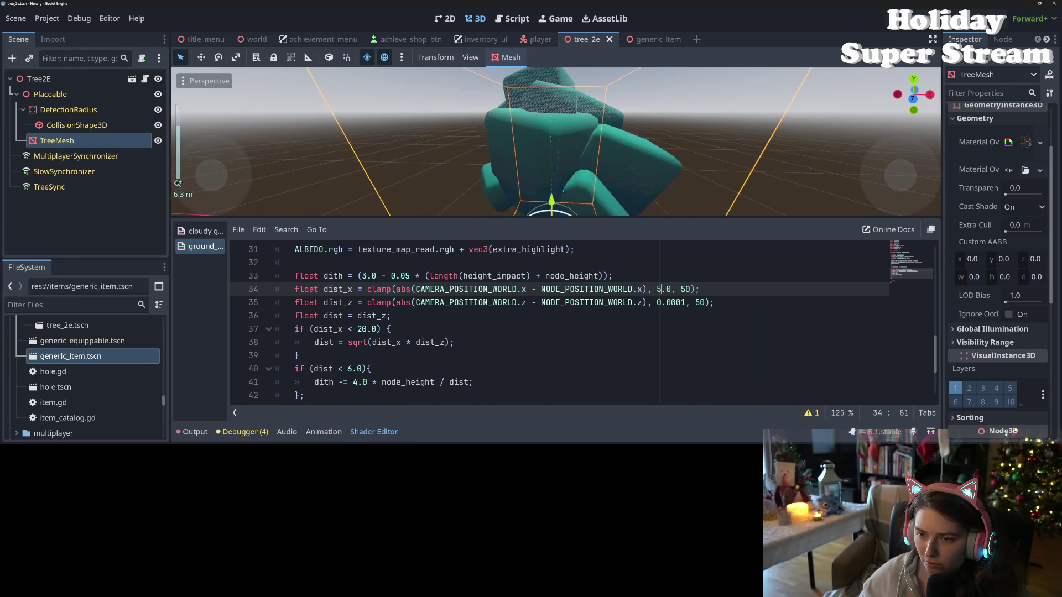
Lower the dist_x clamp minimum to 4.0, save, and orbit around the tree to check it.
key(BackSpace)
text(4)
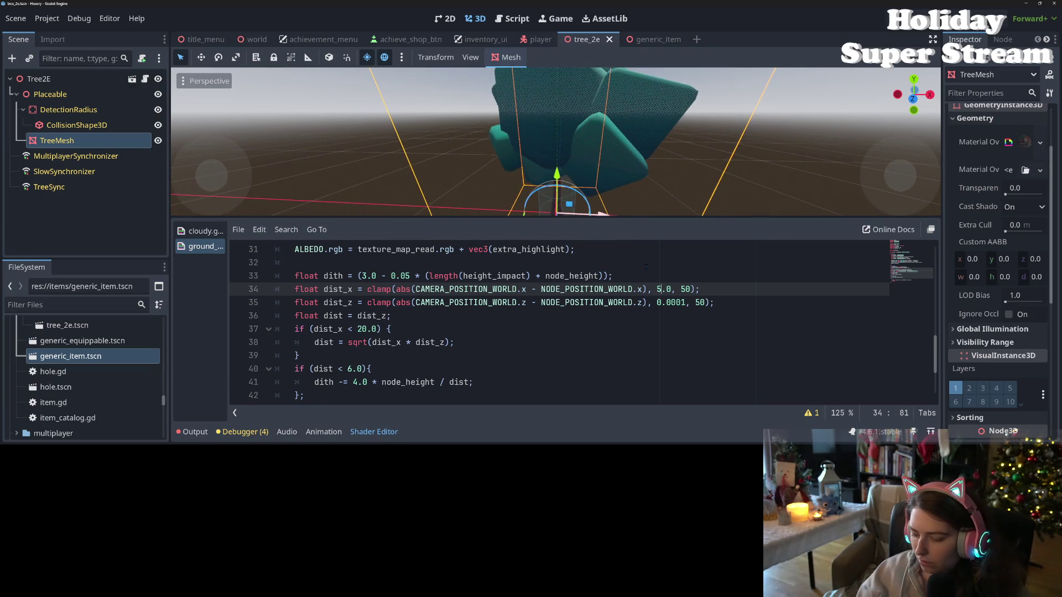
key(ctrl+s)
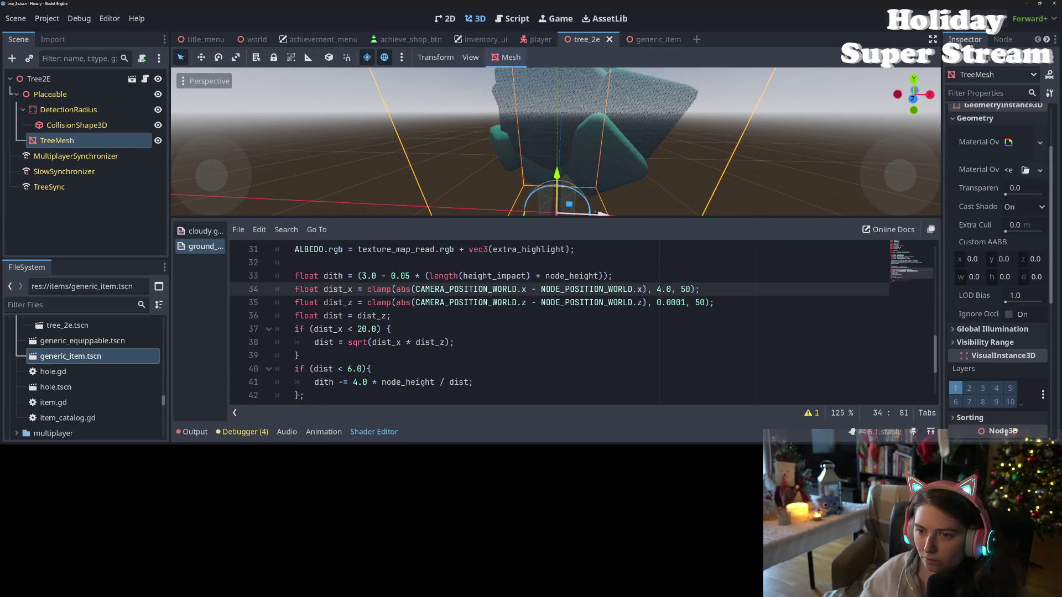
scroll(597, 189, up, 3)
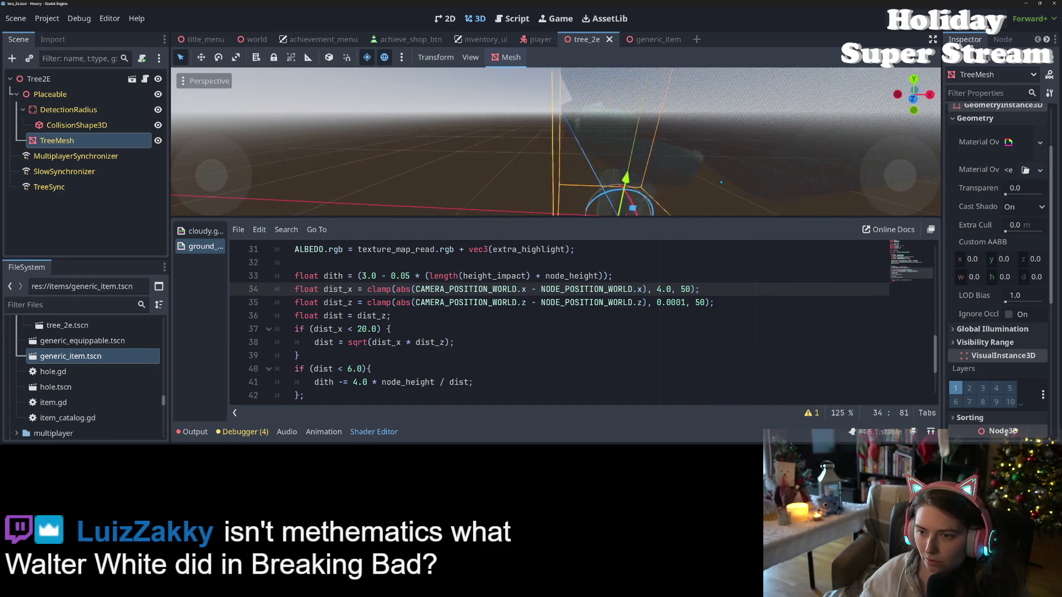
scroll(789, 185, down, 2)
scroll(598, 184, up, 2)
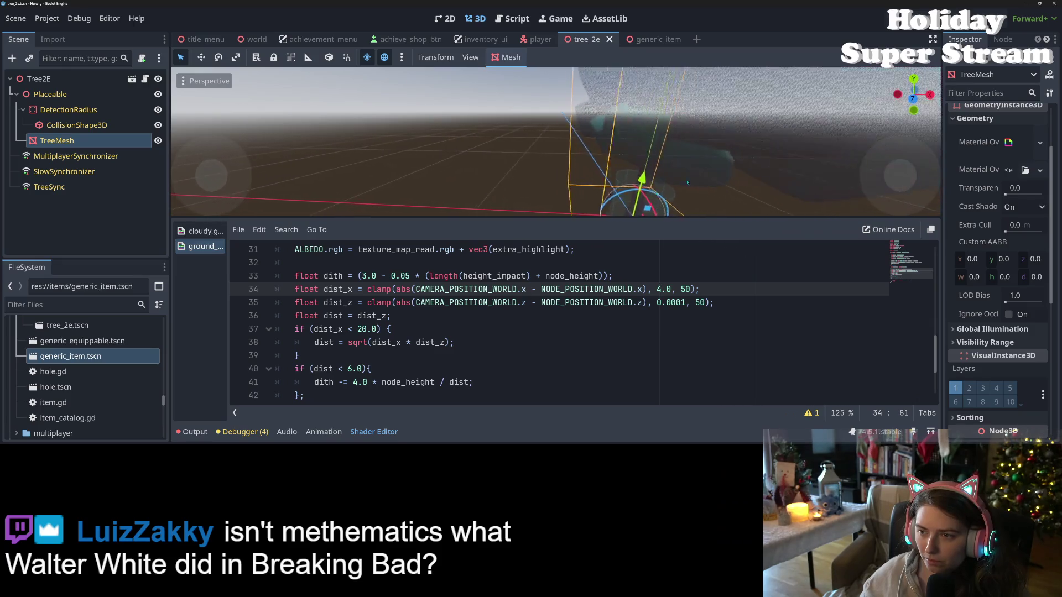
mouse_move(598, 185)
mouse_down()
mouse_move(367, 176)
mouse_move(439, 164)
mouse_move(646, 189)
mouse_move(586, 187)
mouse_up()
Zoom in on the tree, save the scene, and run the project with F5.
scroll(531, 175, up, 2)
scroll(542, 178, up, 1)
scroll(586, 187, up, 2)
key(ctrl+s)
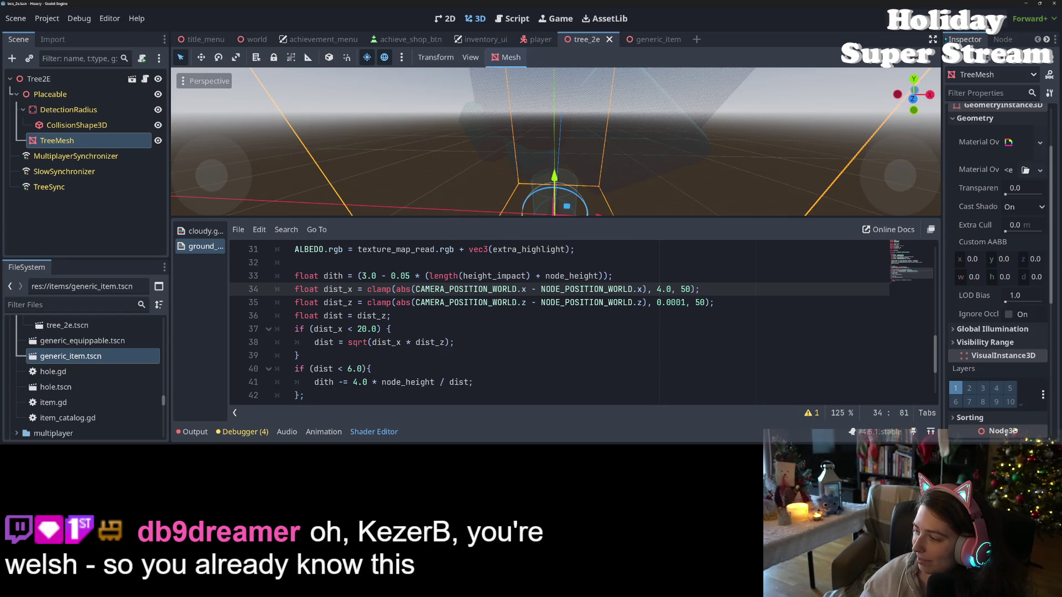
key(F5)
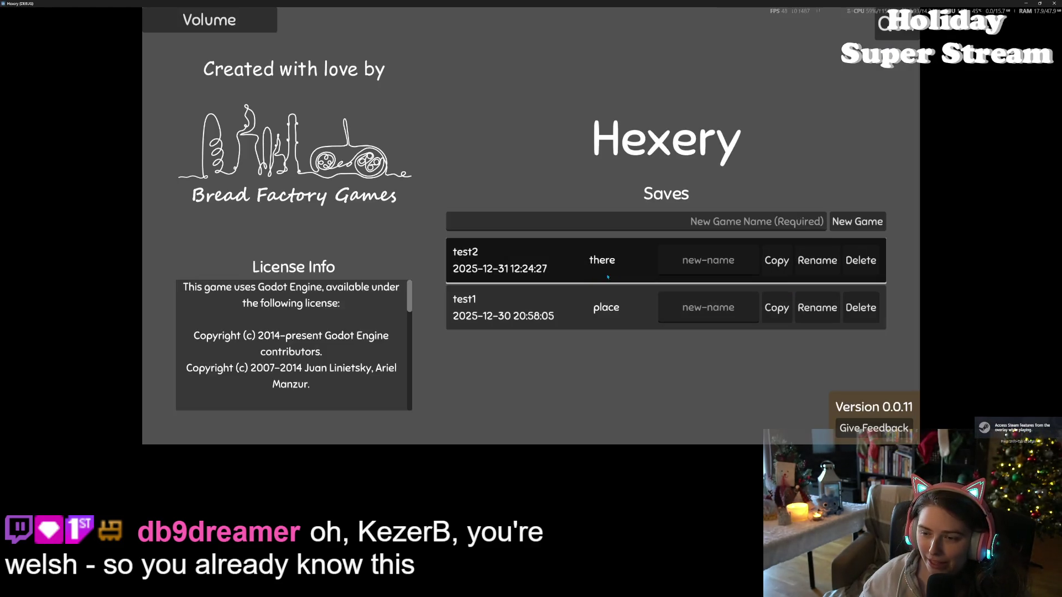
Load the 'there' save and walk the character right, then left across the coloured blocks.
click(606, 276)
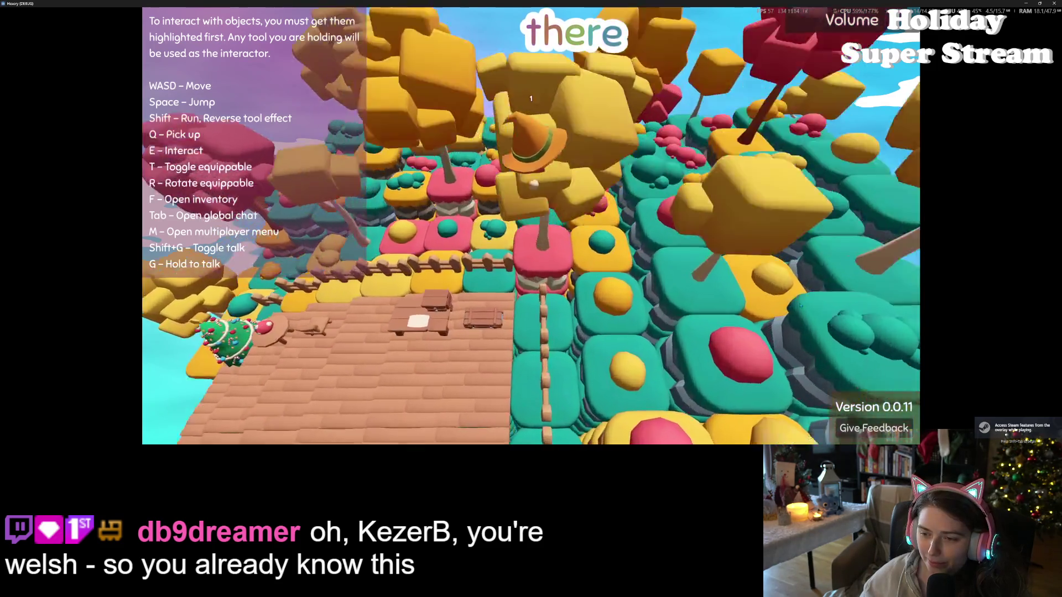
key(d)
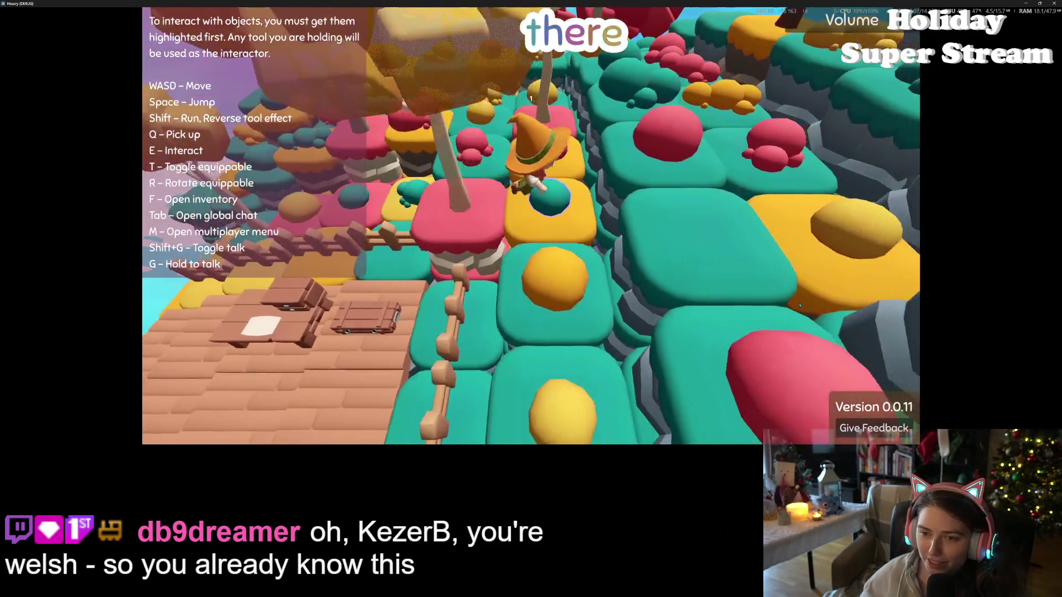
key(d)
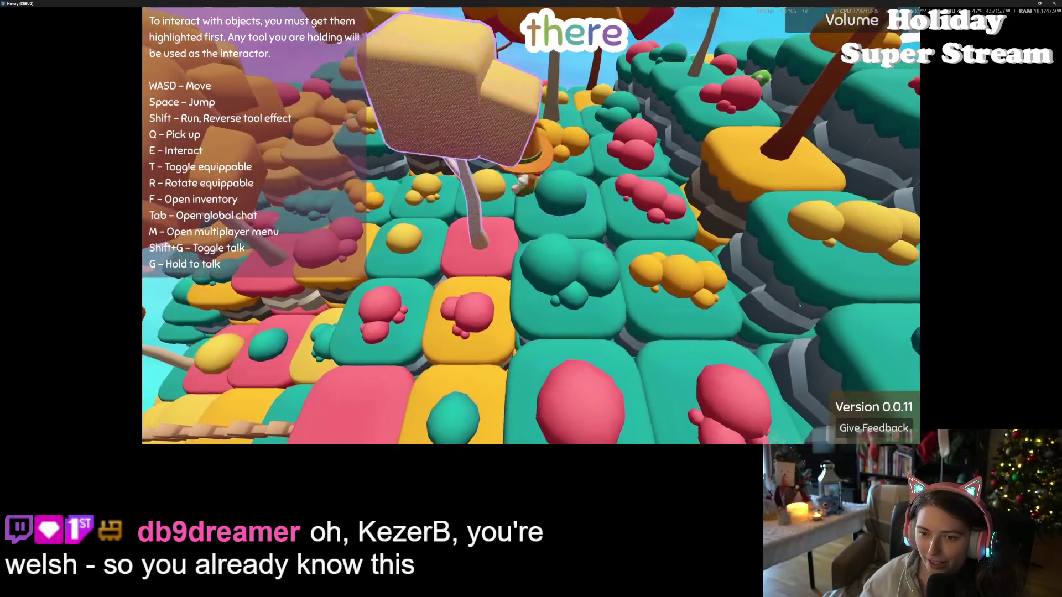
key(d)
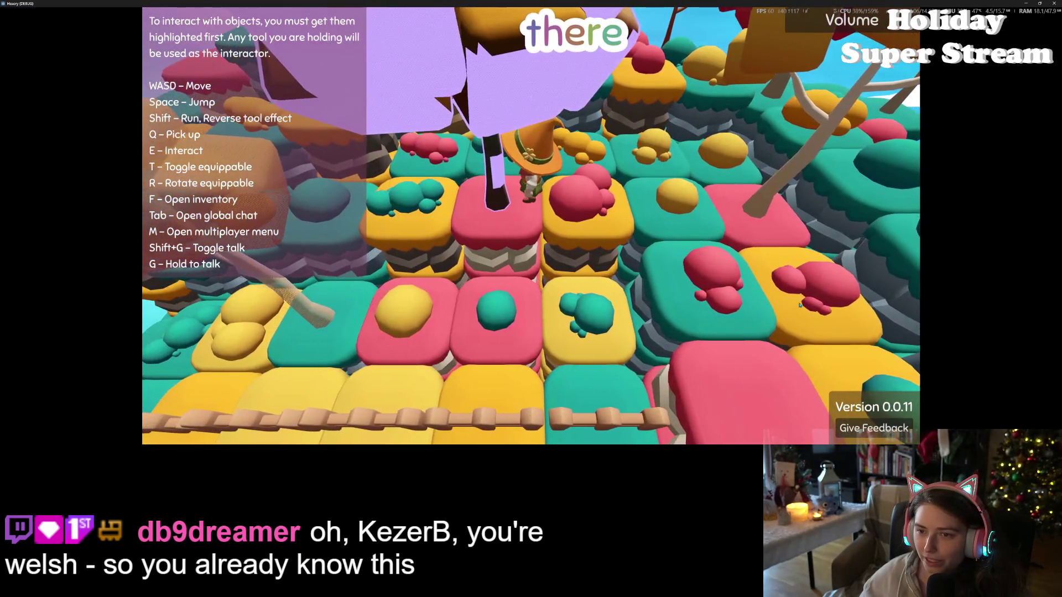
key(d)
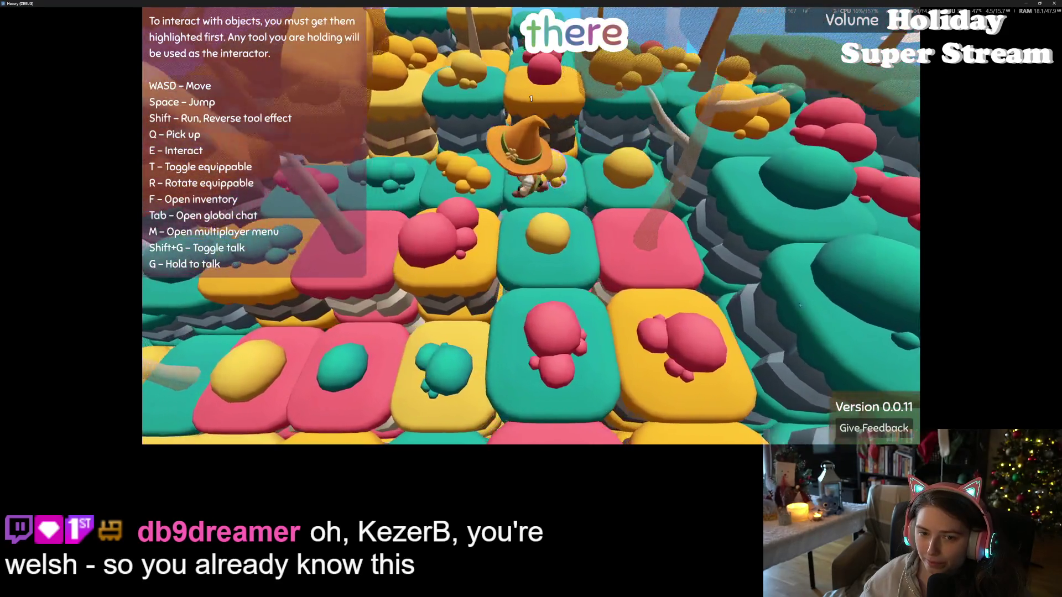
key(a)
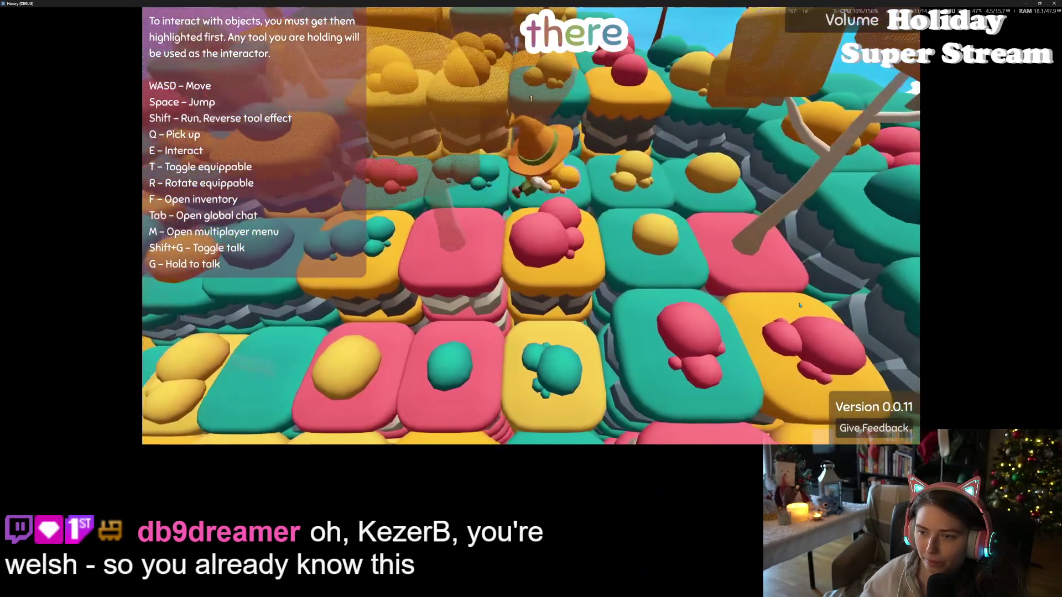
key(a)
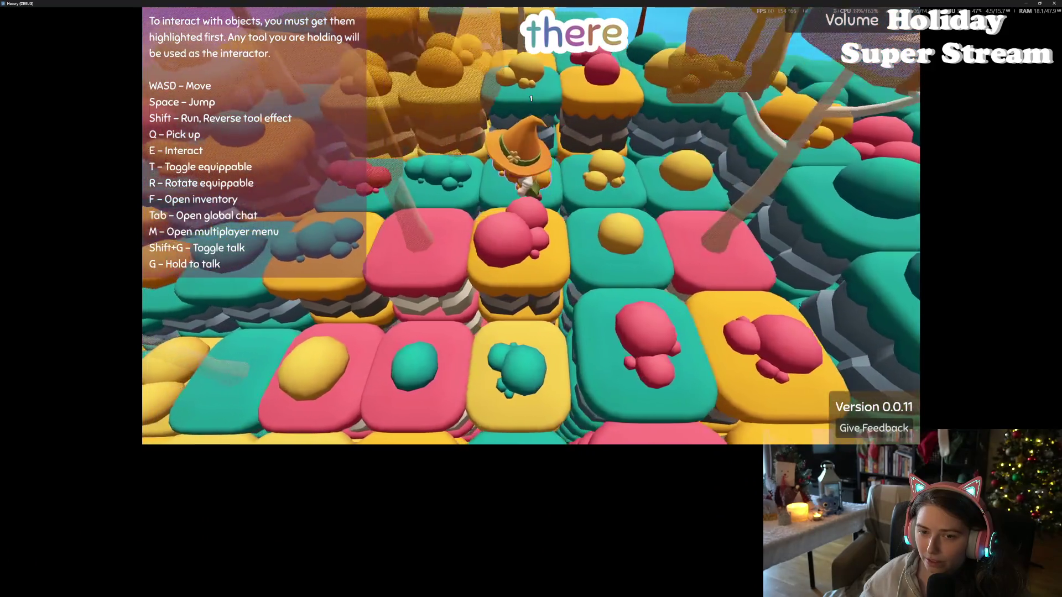
key(a)
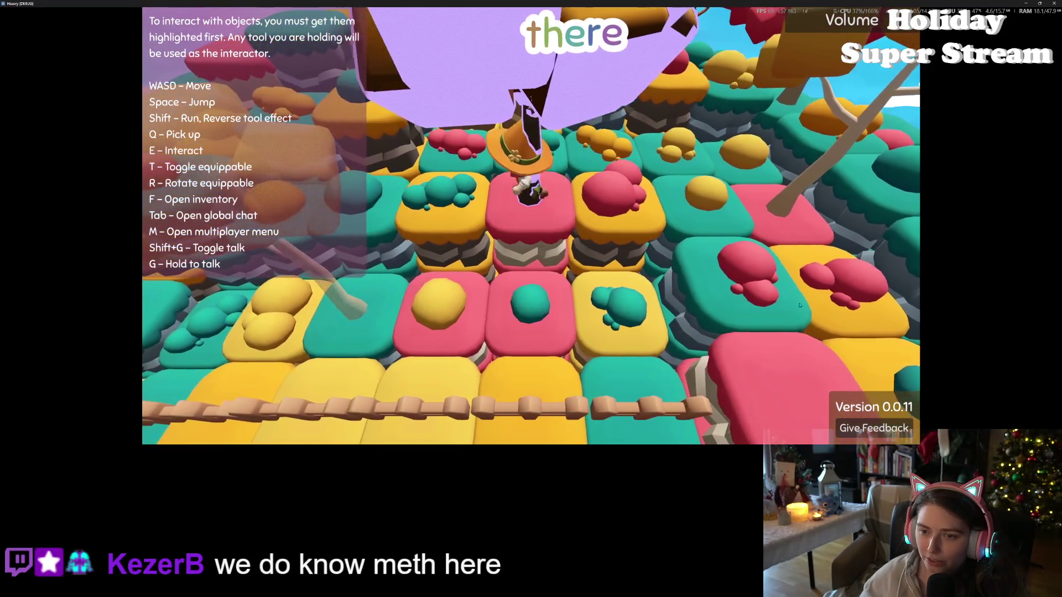
key(a)
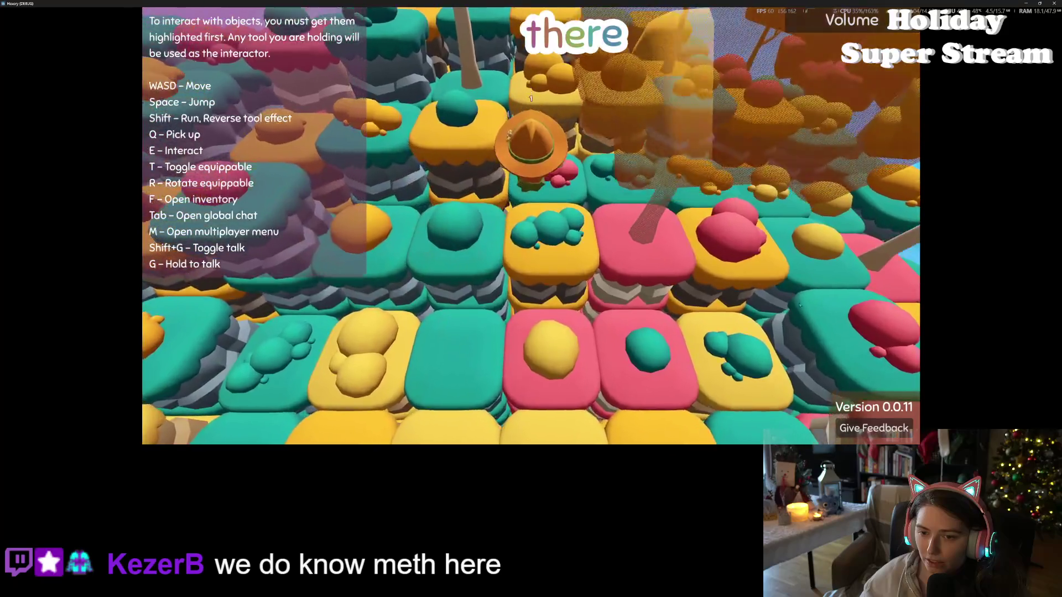
Walk forward among the trees to test the 4.0 clamp, then stop the game with F8.
key(s)
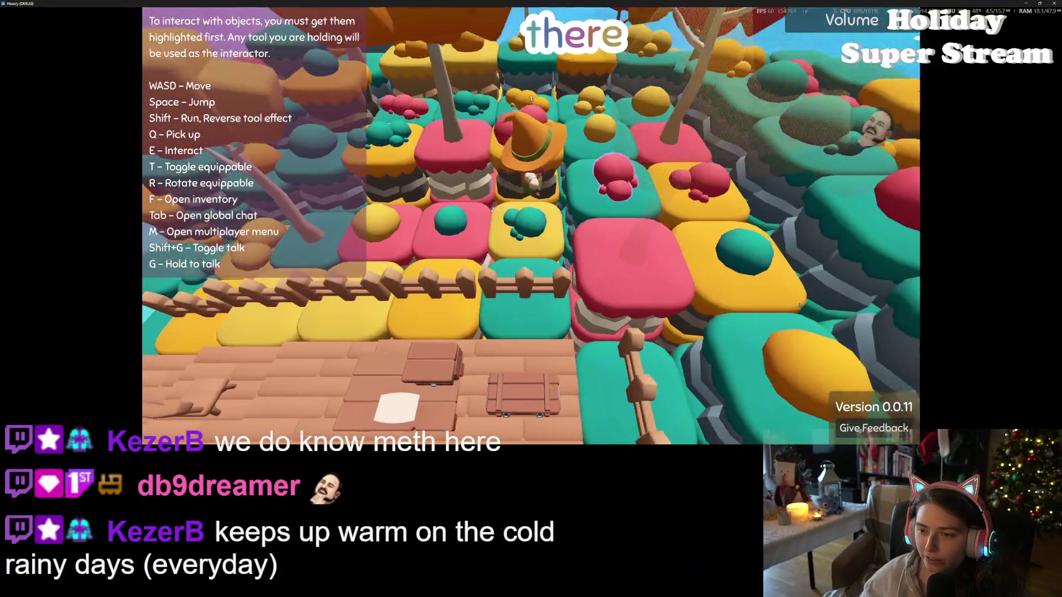
key(w)
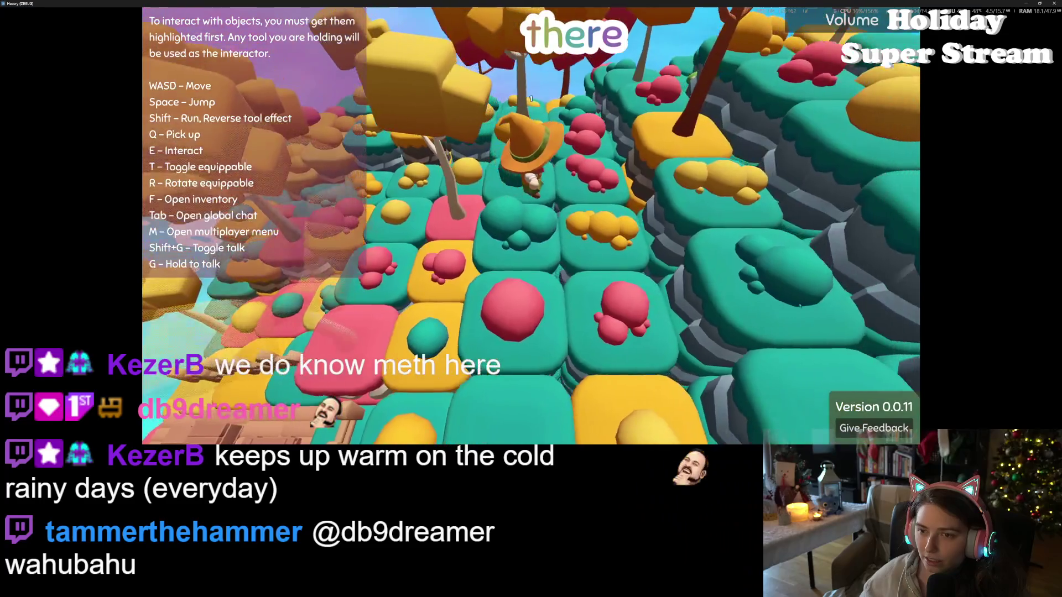
key(w)
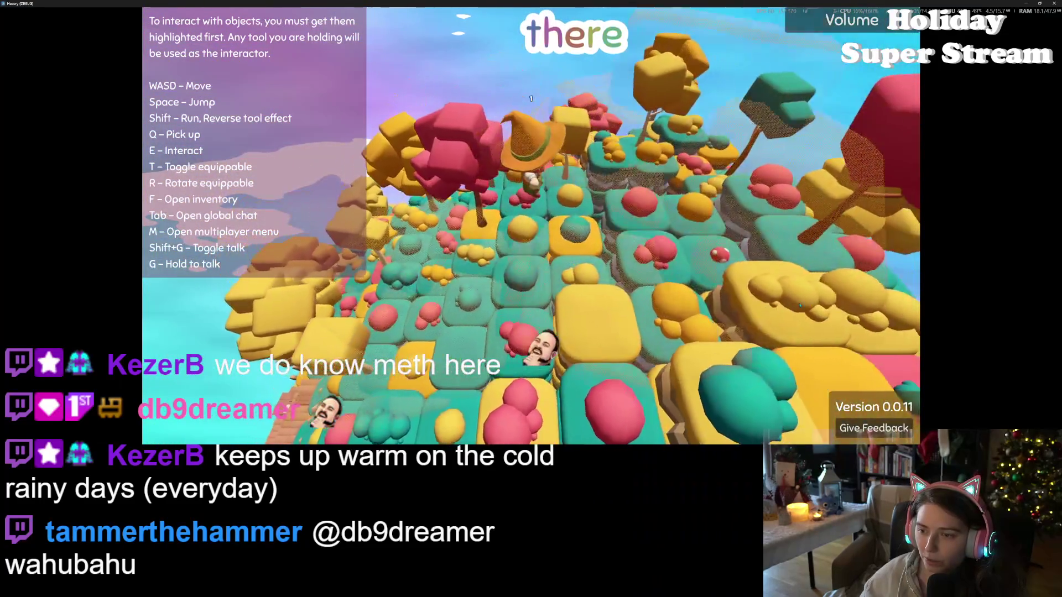
key(w)
key(w)
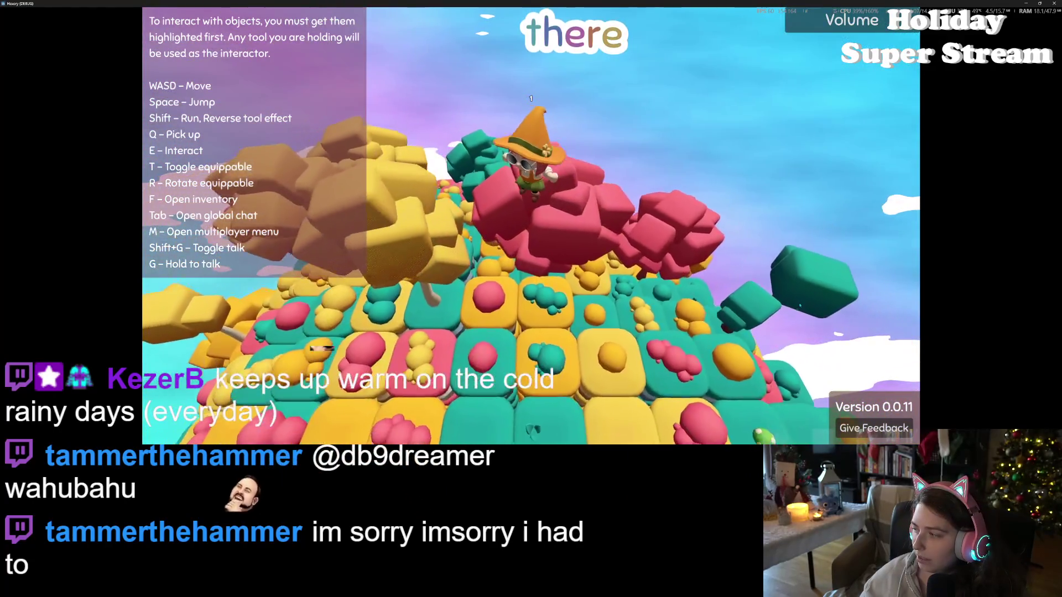
key(w)
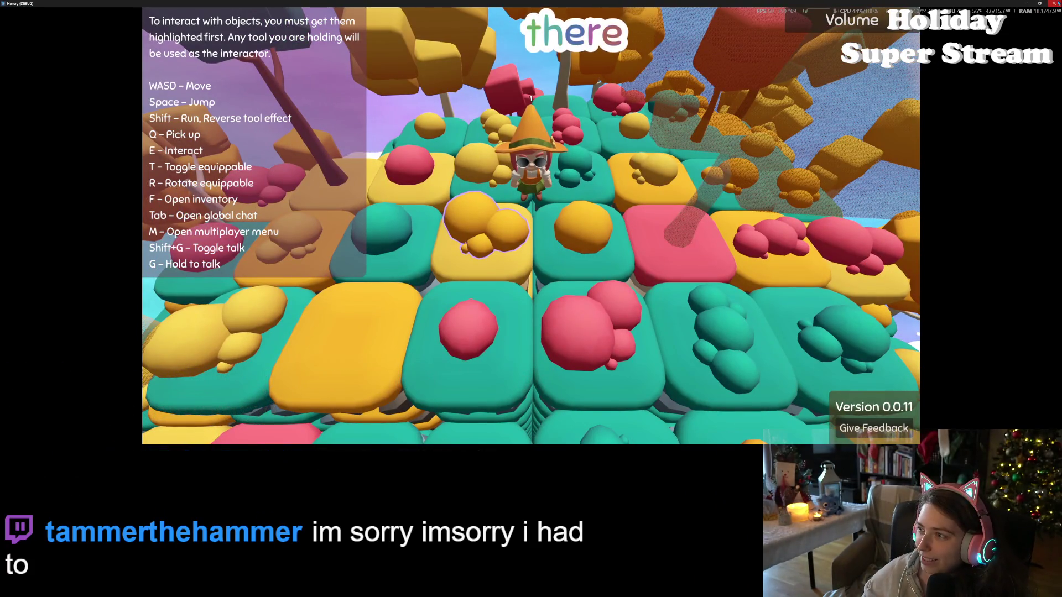
key(F8)
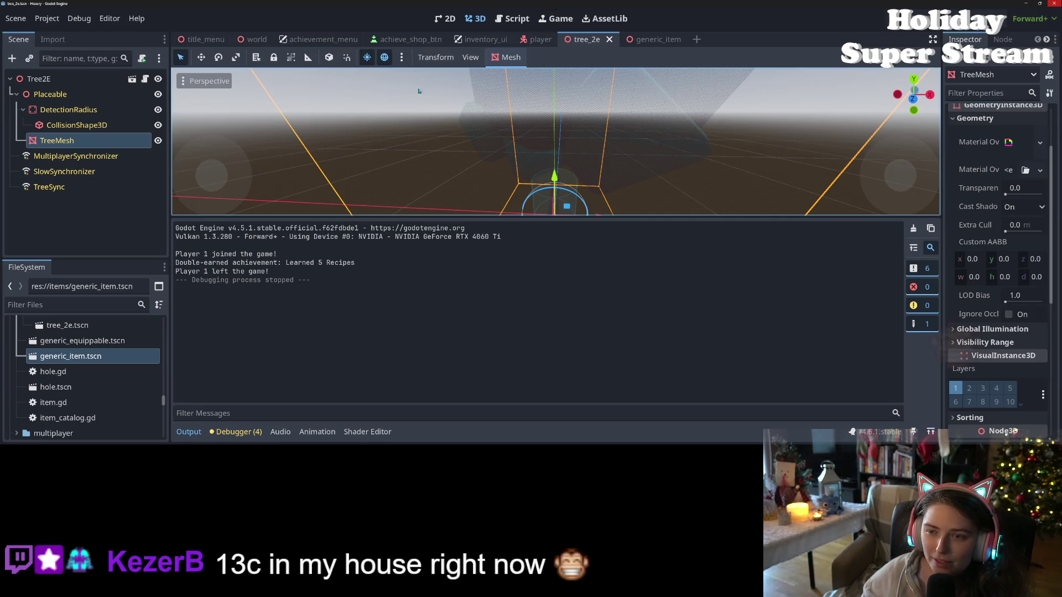
Comment out render_mode shadows_disabled on shader line 3, save, and run the game.
click(367, 432)
scroll(371, 330, up, 5)
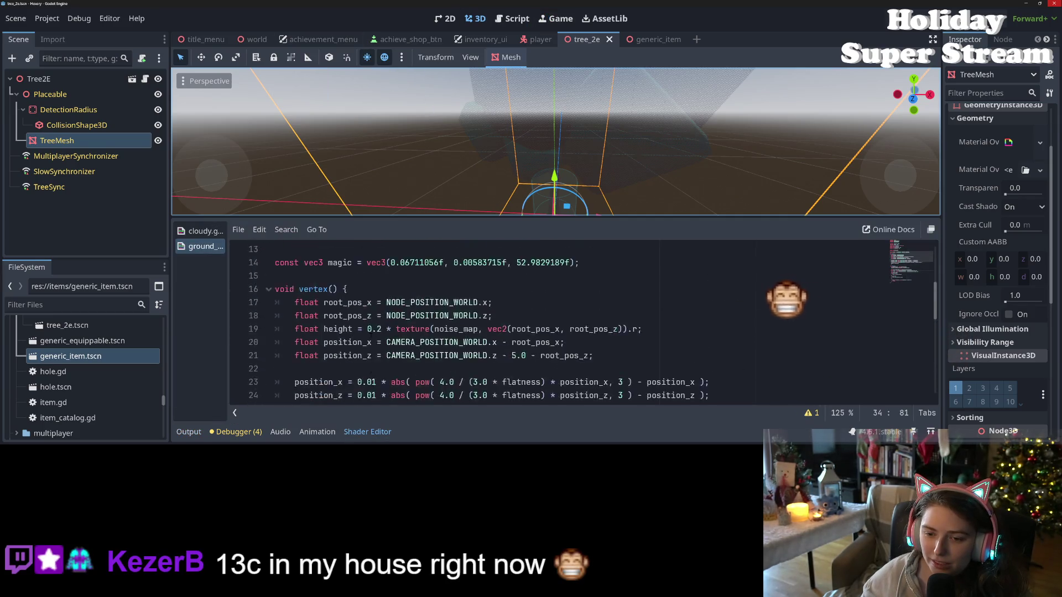
scroll(371, 331, up, 4)
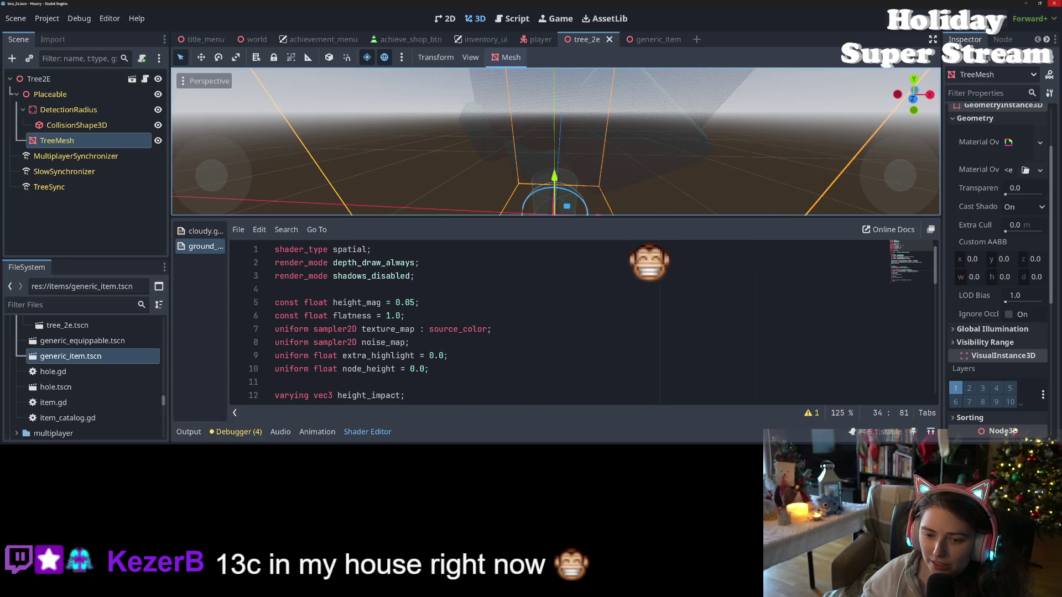
double_click(368, 277)
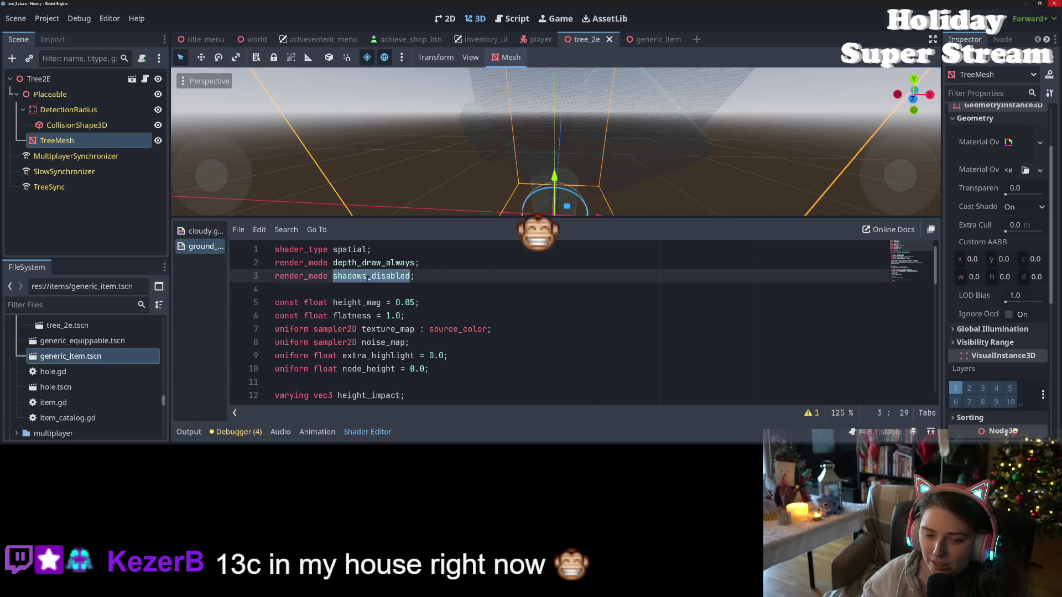
key(ctrl+k)
key(ctrl+s)
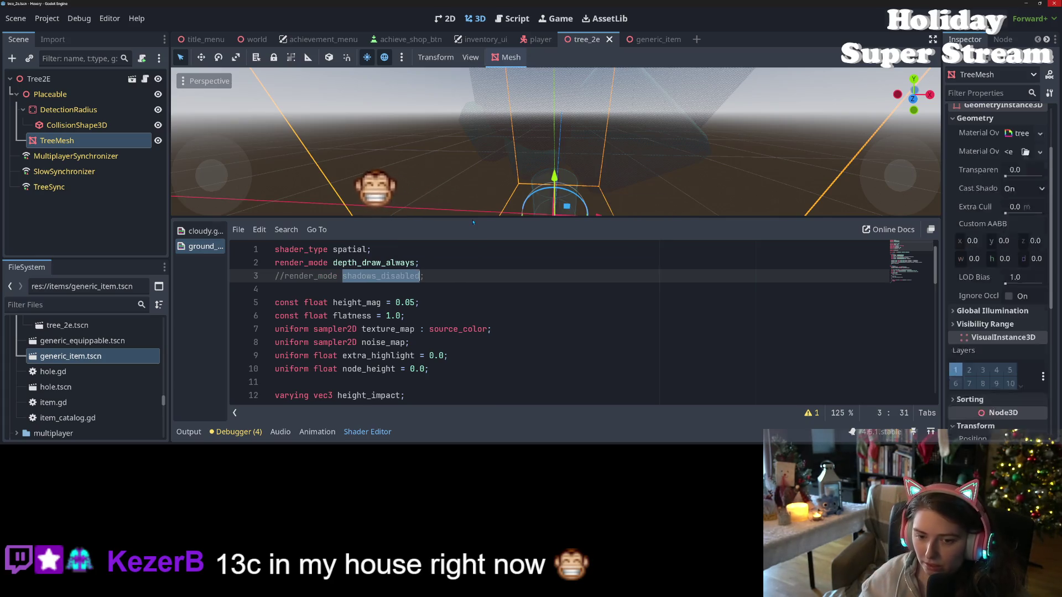
click(888, 19)
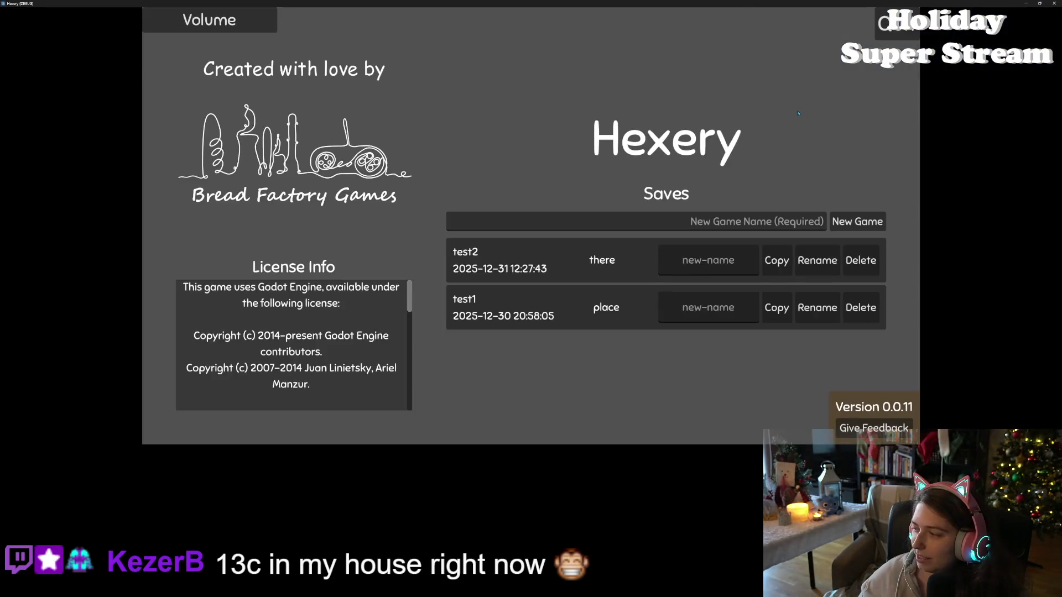
Load the 'there' save and walk out across the hills, then back toward the camera.
click(585, 250)
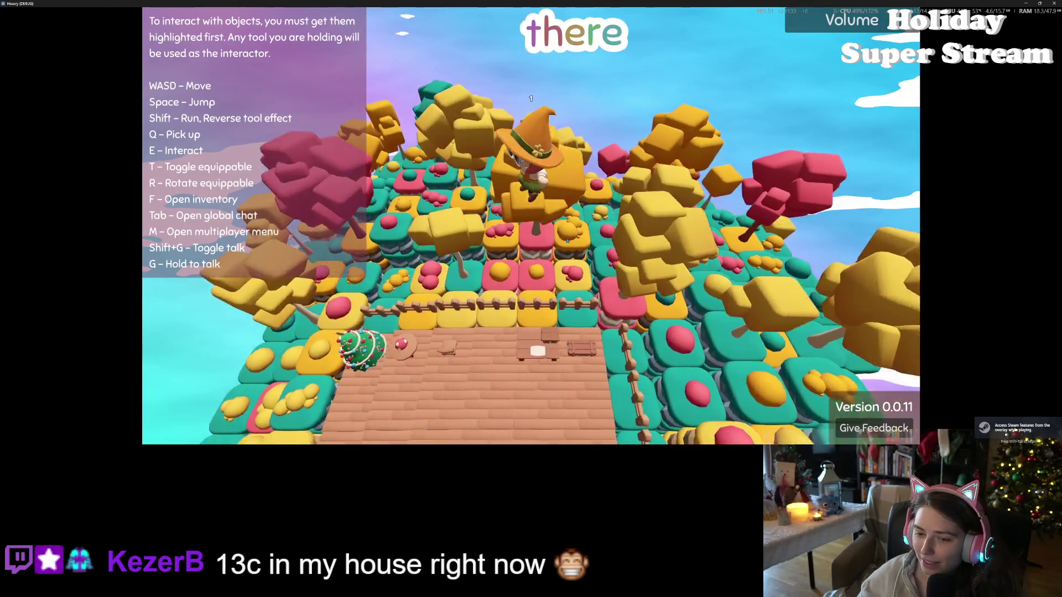
key(w)
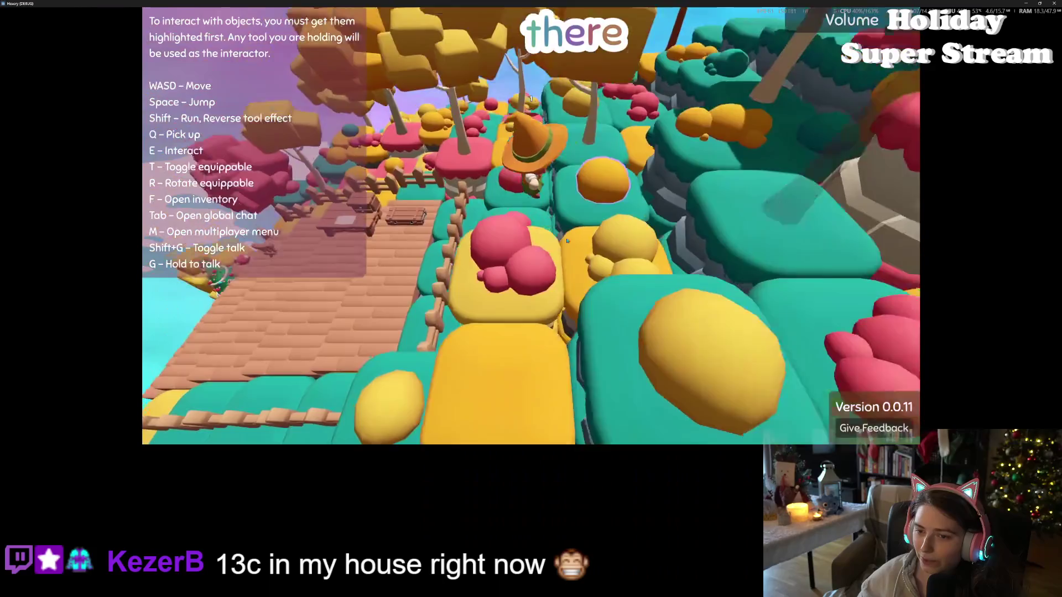
key(w)
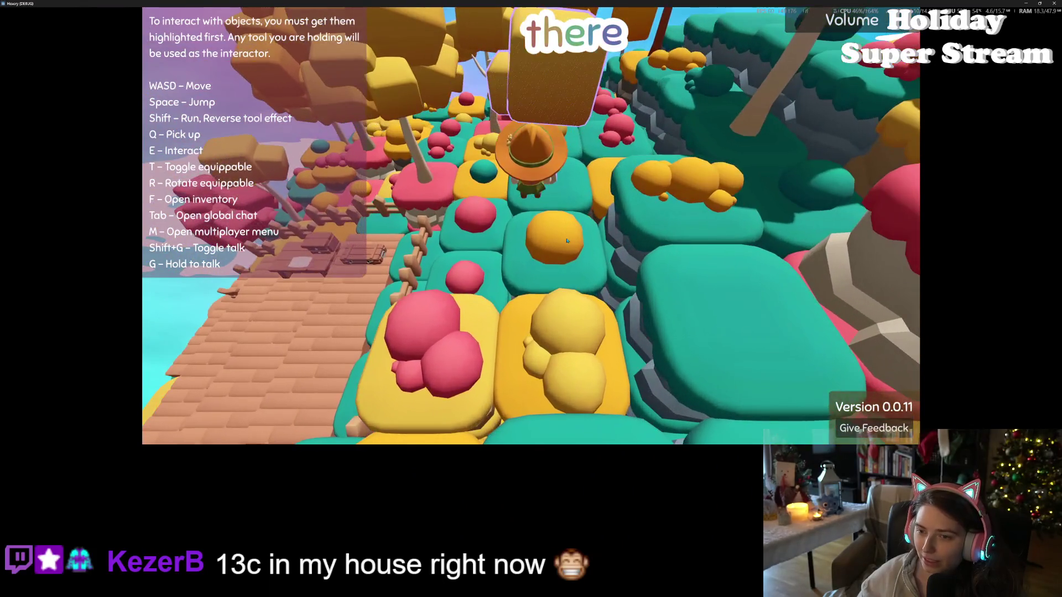
key(w)
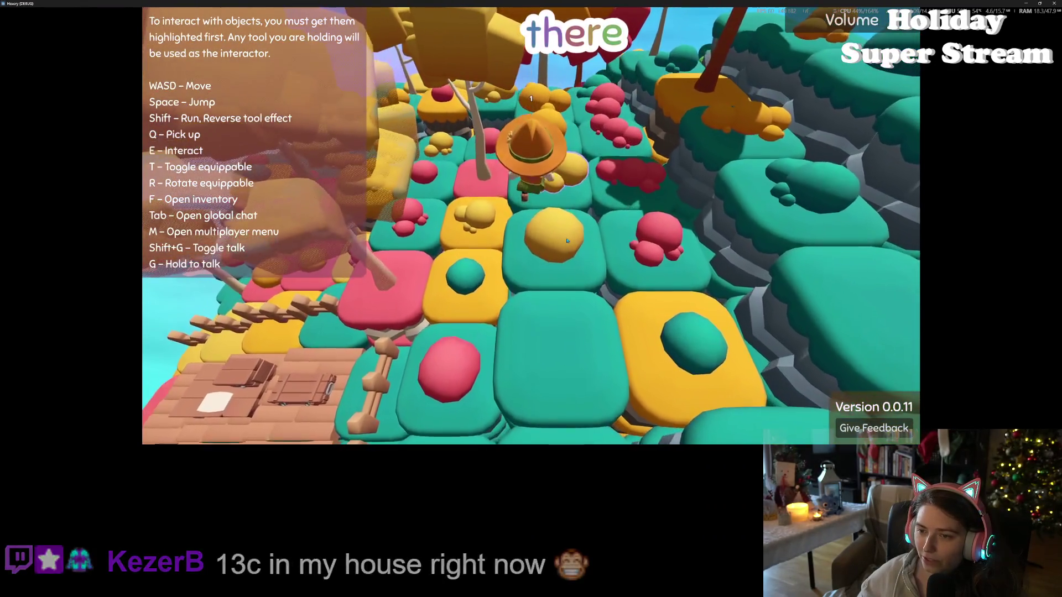
key(w)
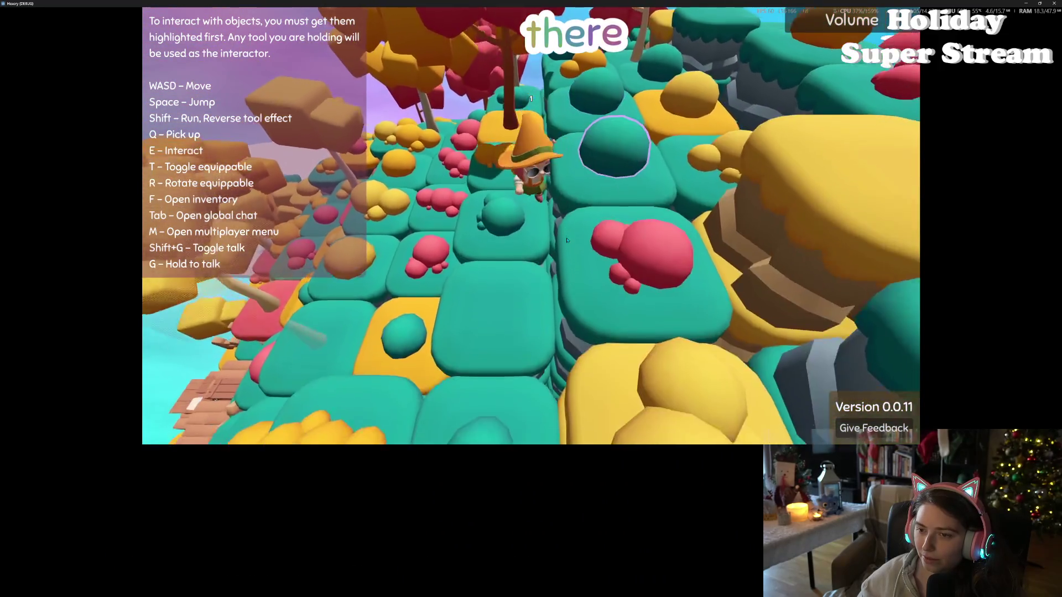
key(w)
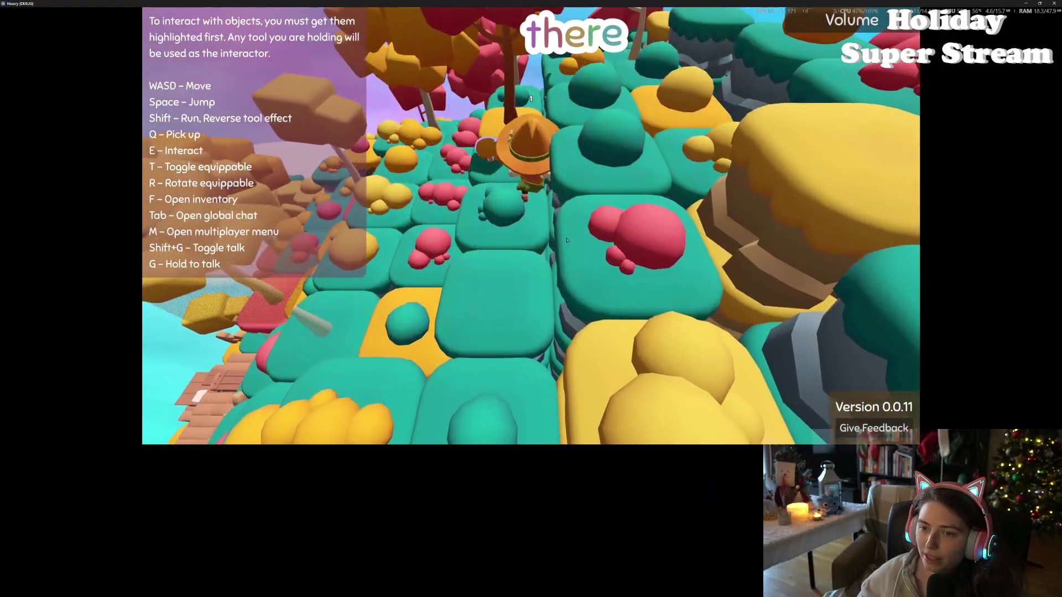
key(s)
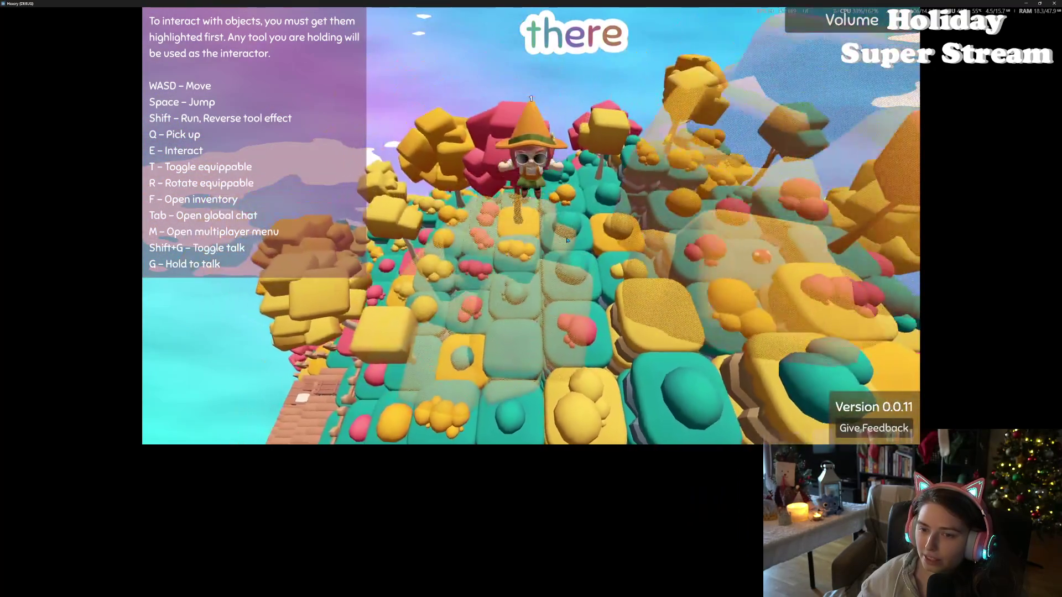
key(s)
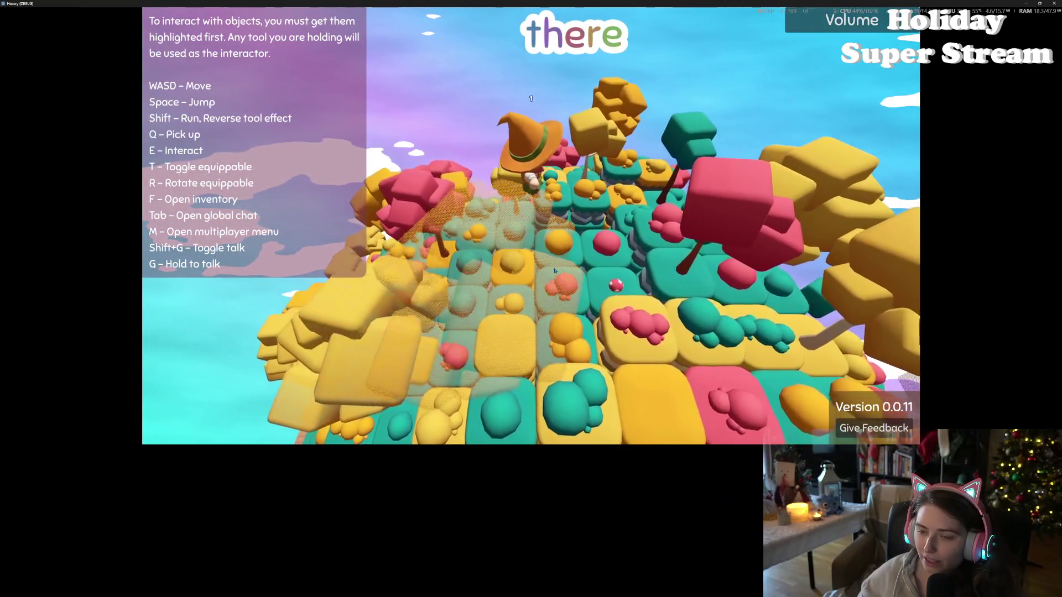
Walk forward through the trees and under the lavender canopy to check the dithering.
key(w)
key(w)
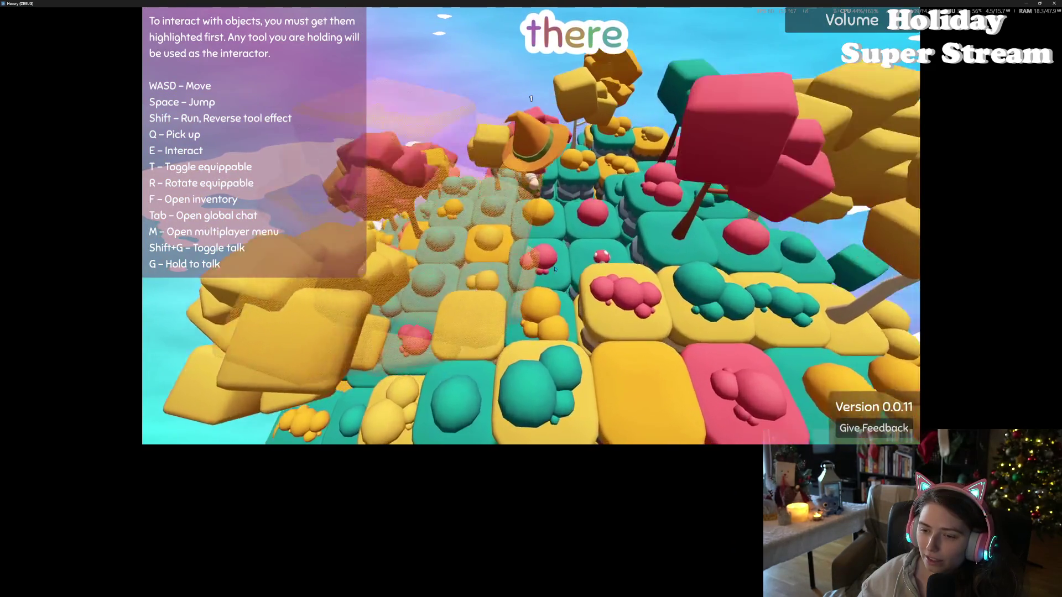
key(w)
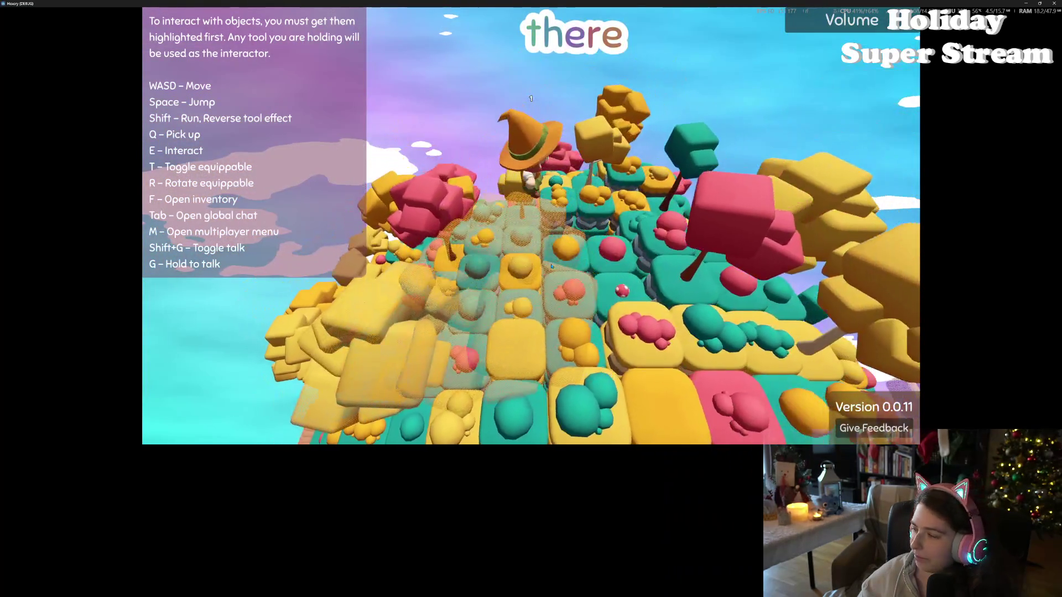
key(w)
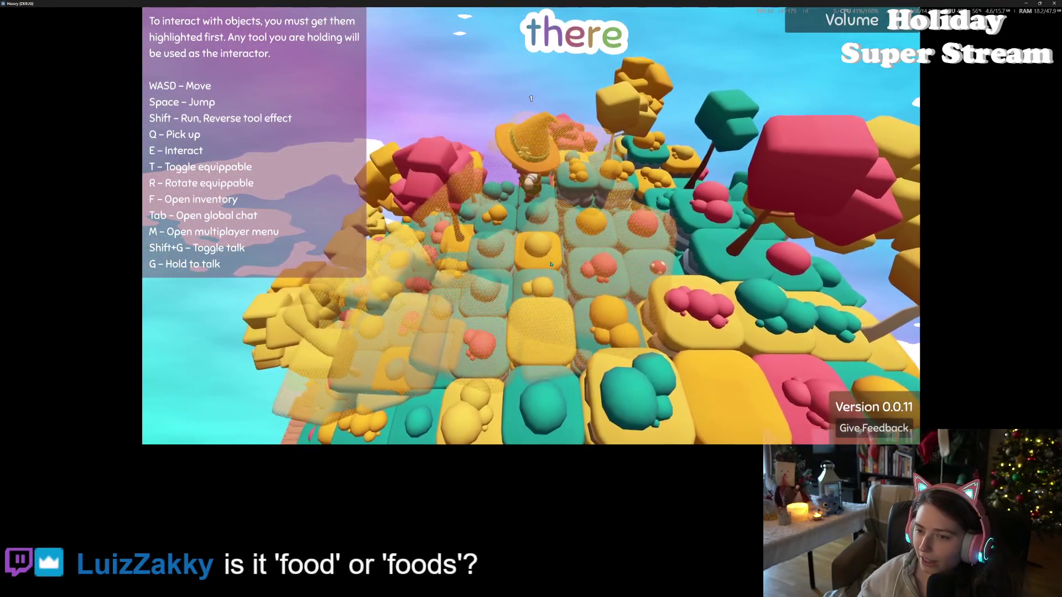
key(w)
key(w)
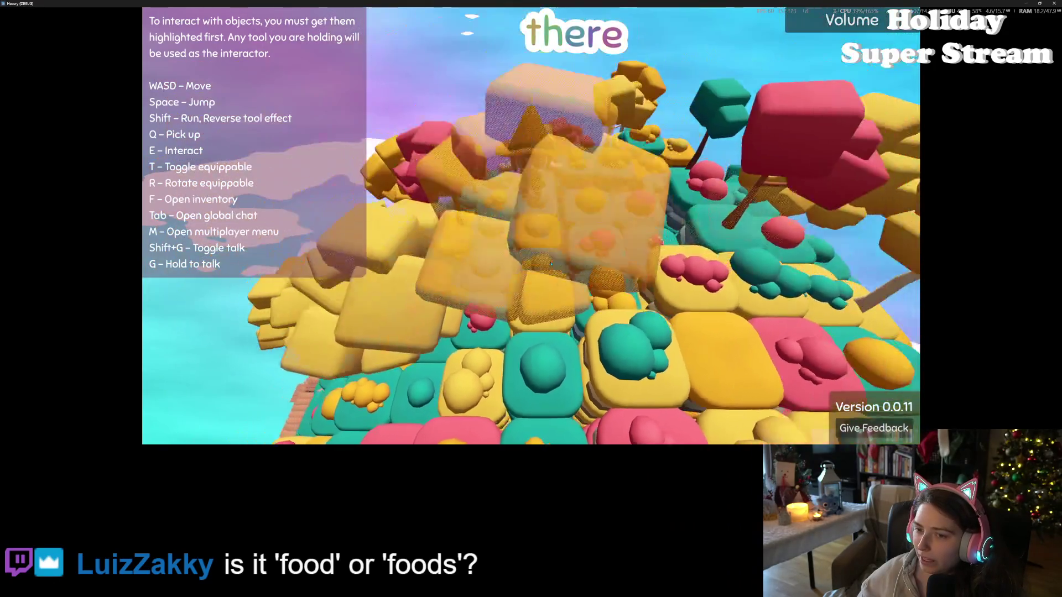
key(w)
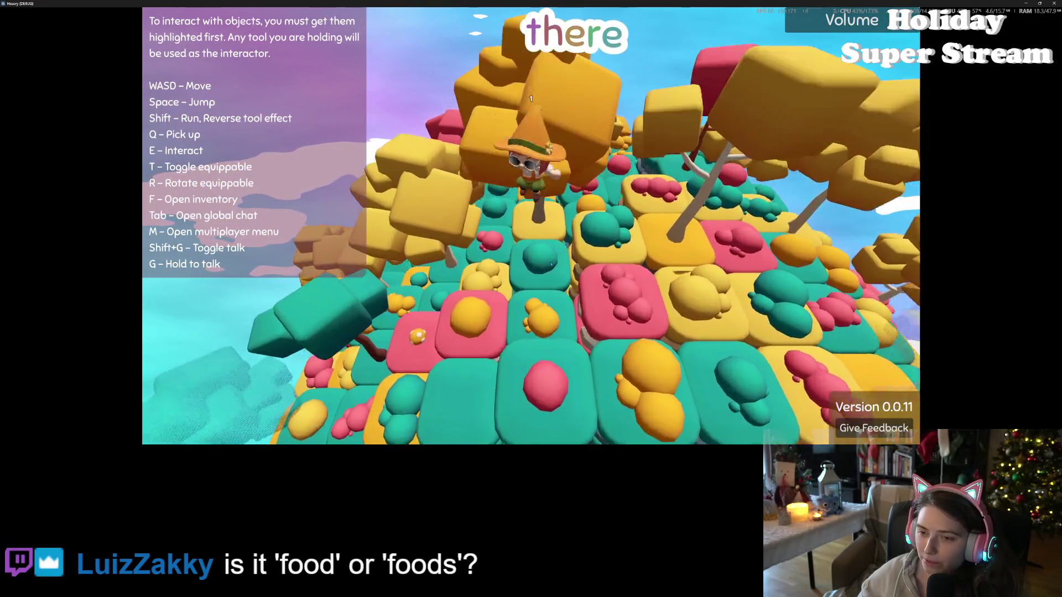
key(w)
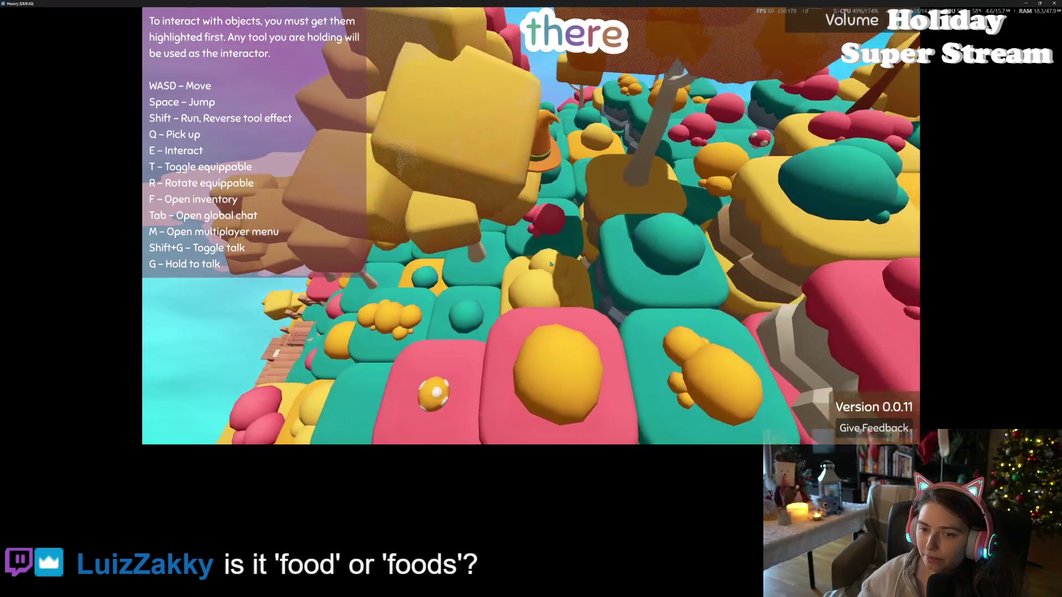
key(w)
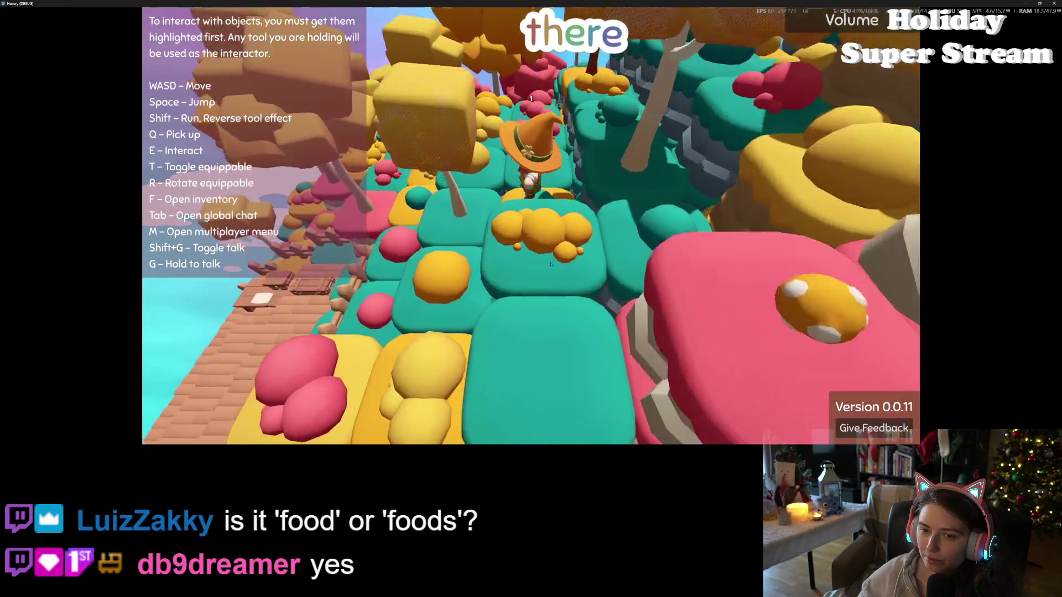
key(w)
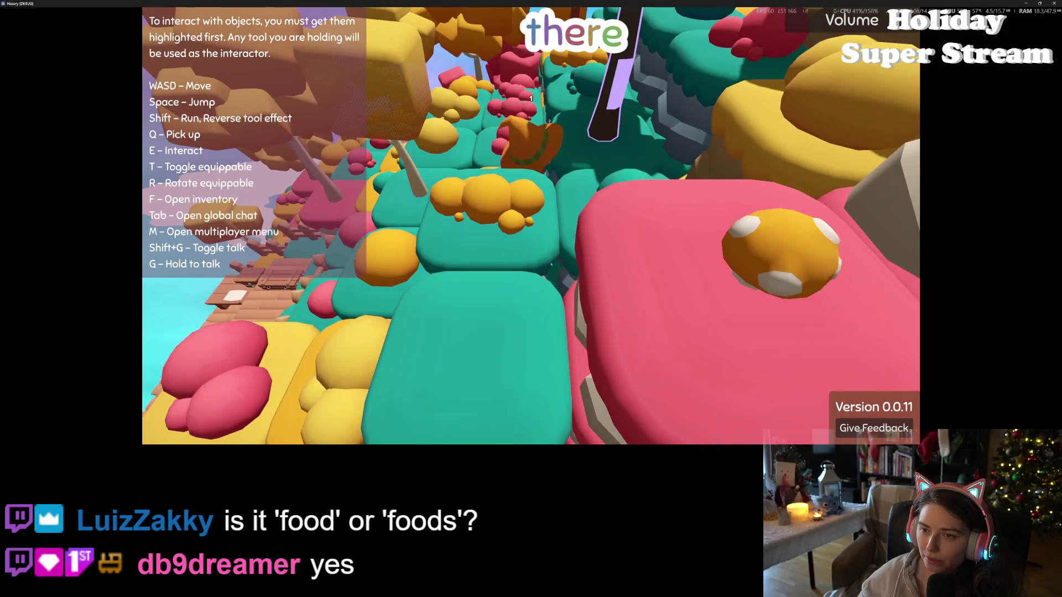
key(w)
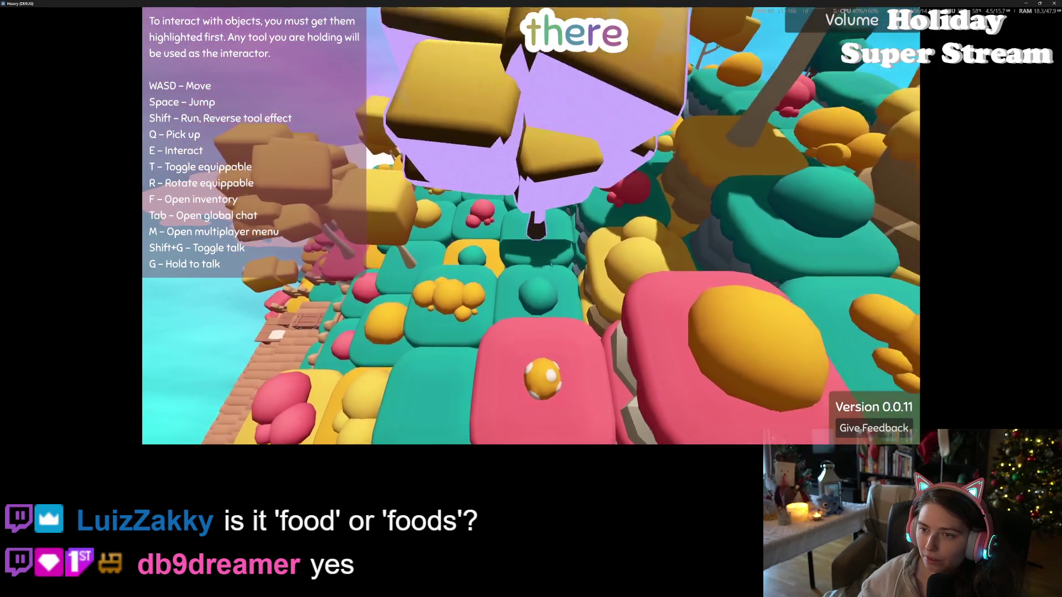
key(w)
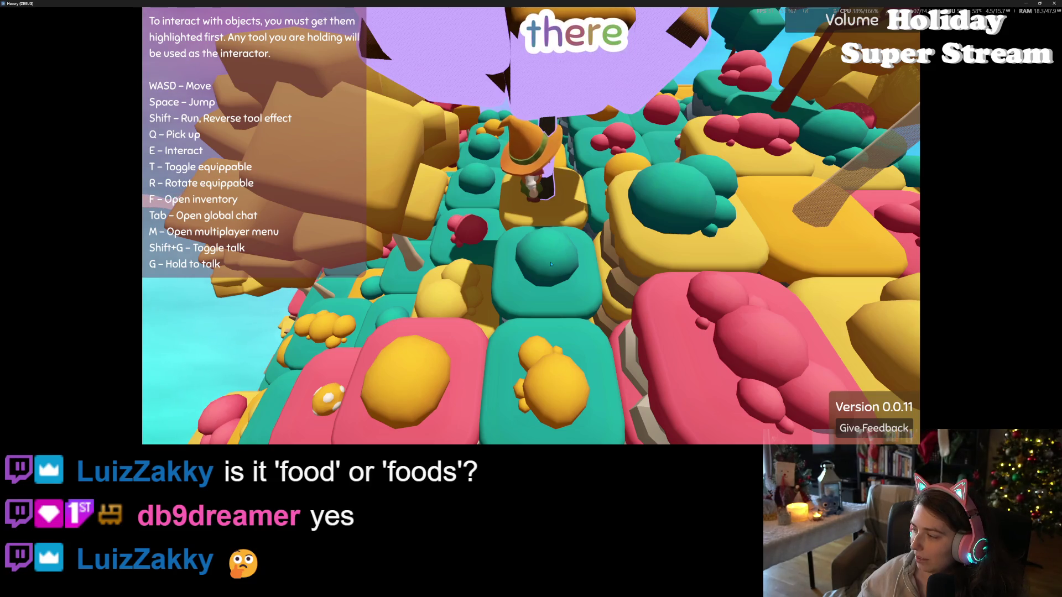
Walk out from under the lavender tree and across the tiles past nearby trees.
key(w)
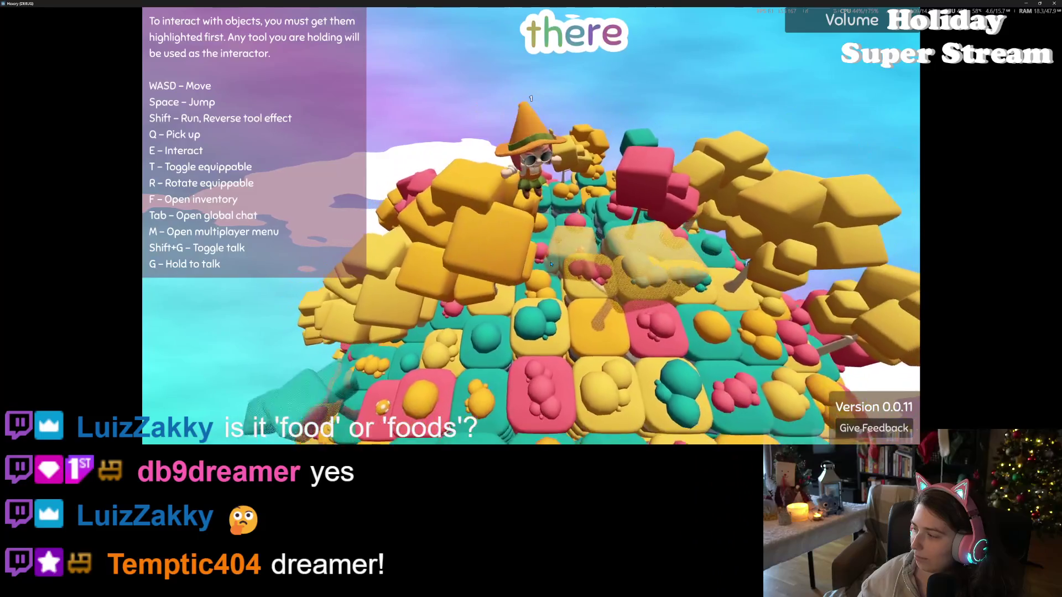
key(w)
key(w)
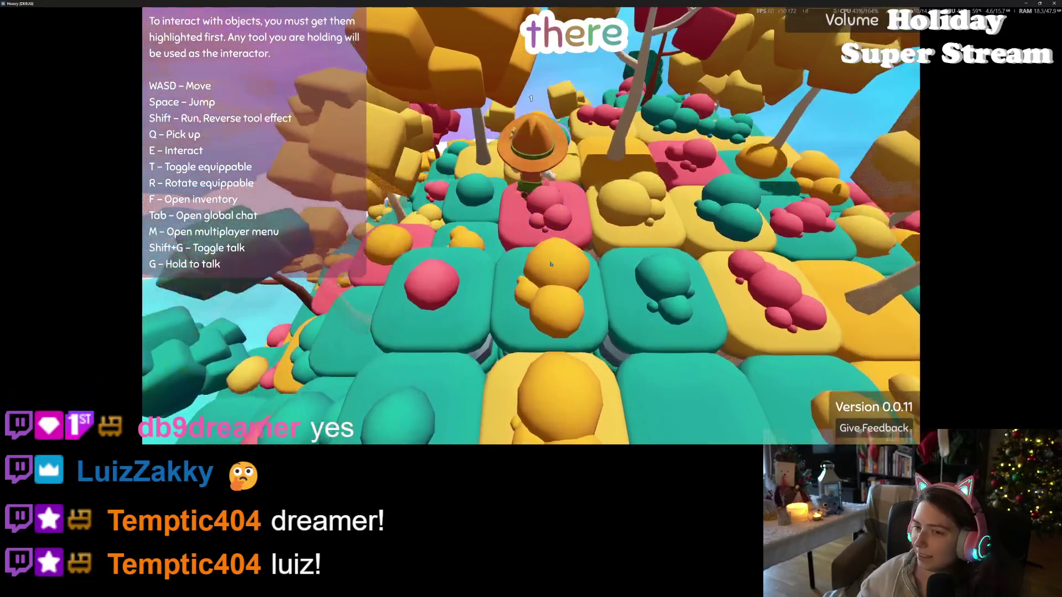
key(w)
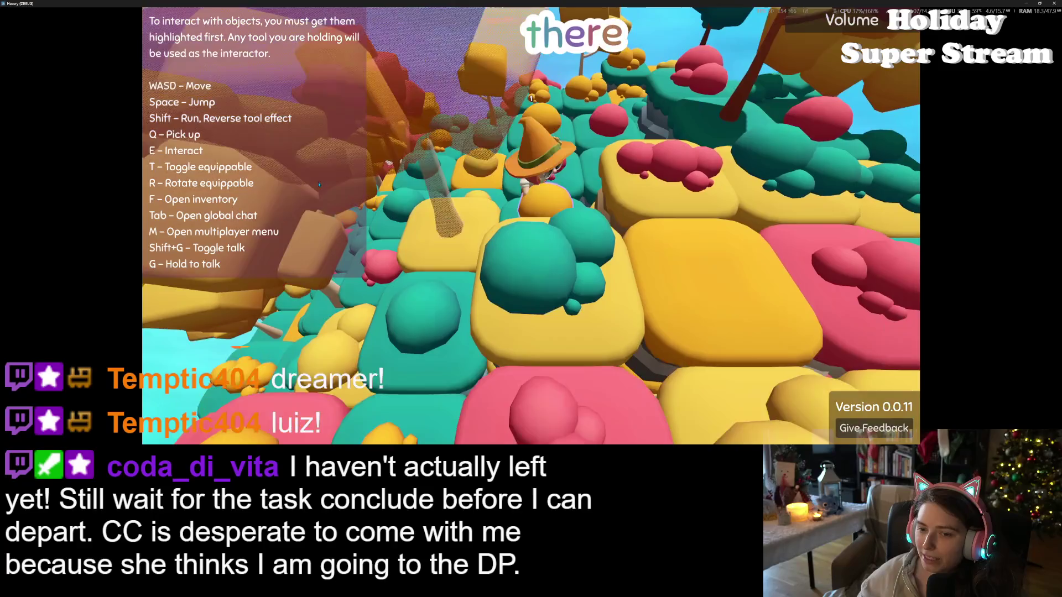
key(w)
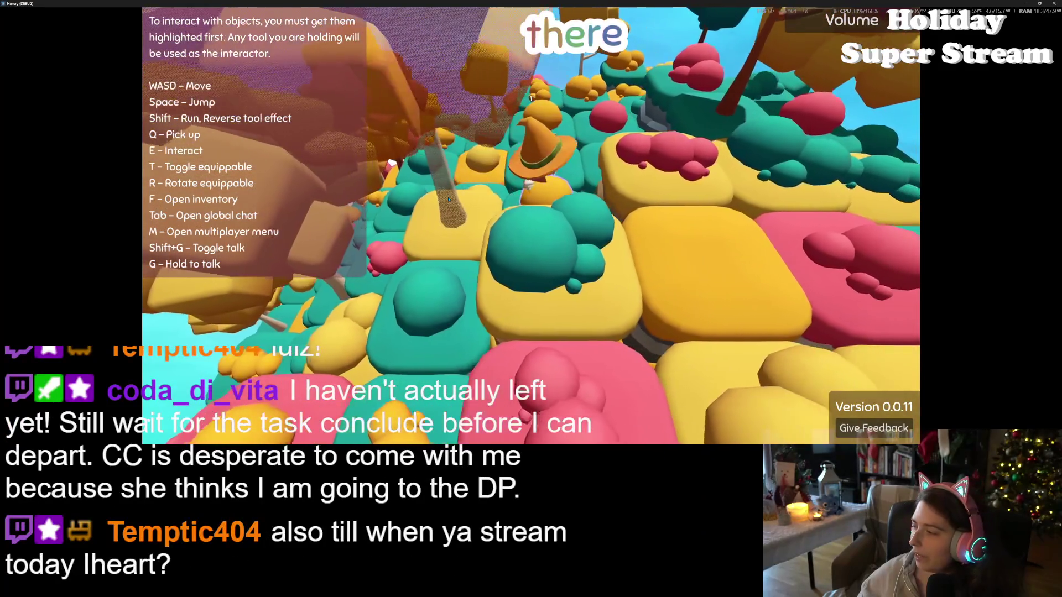
key(w)
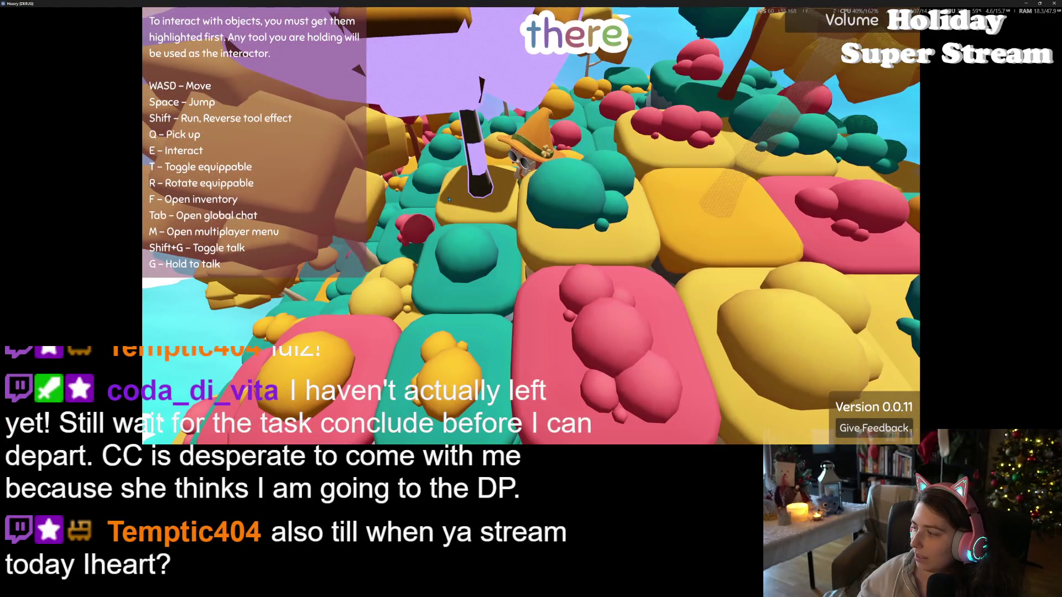
key(w)
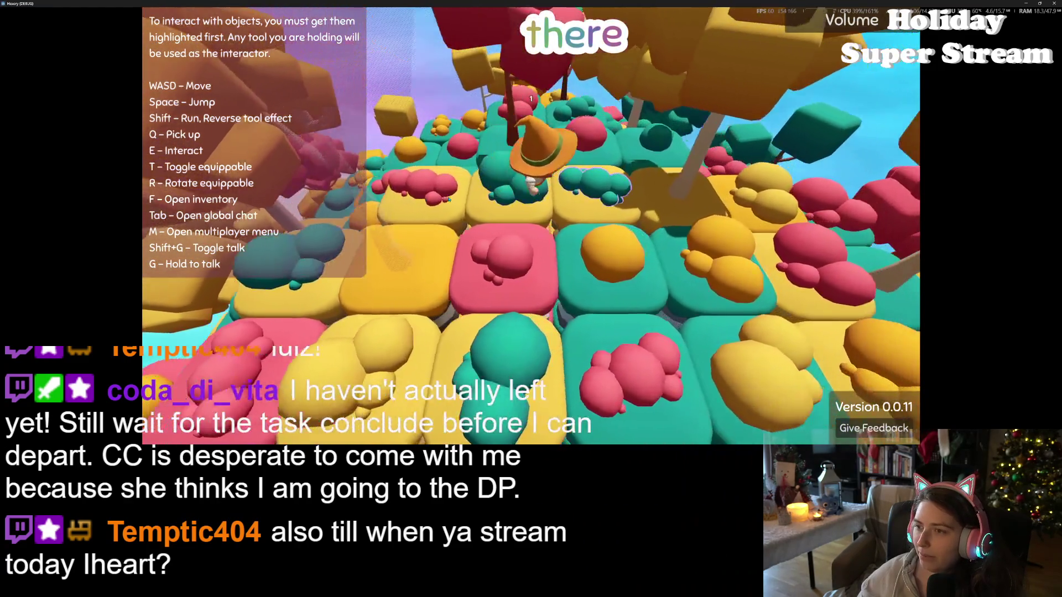
key(w)
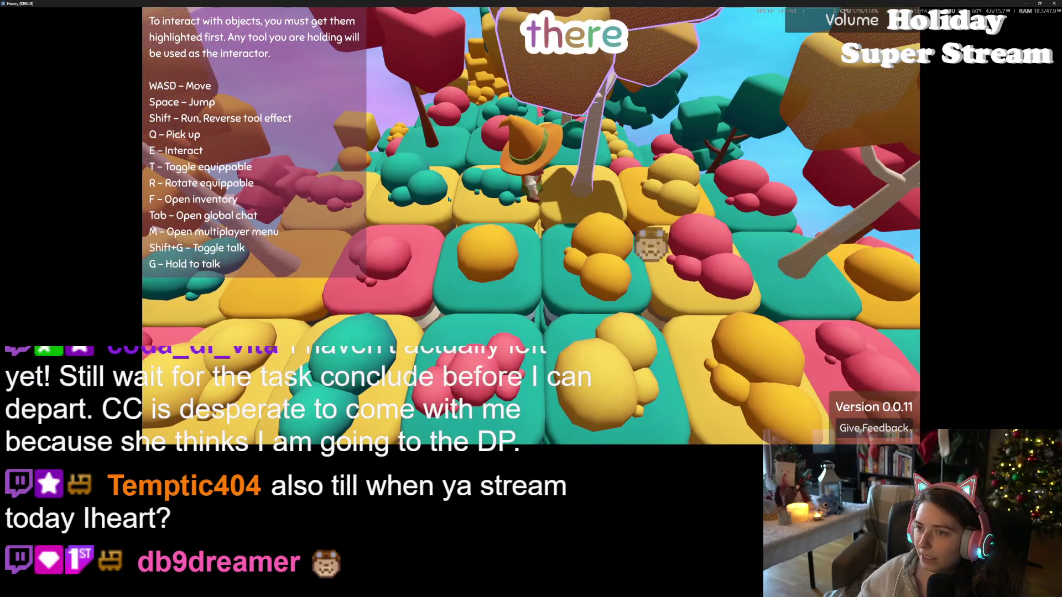
key(w)
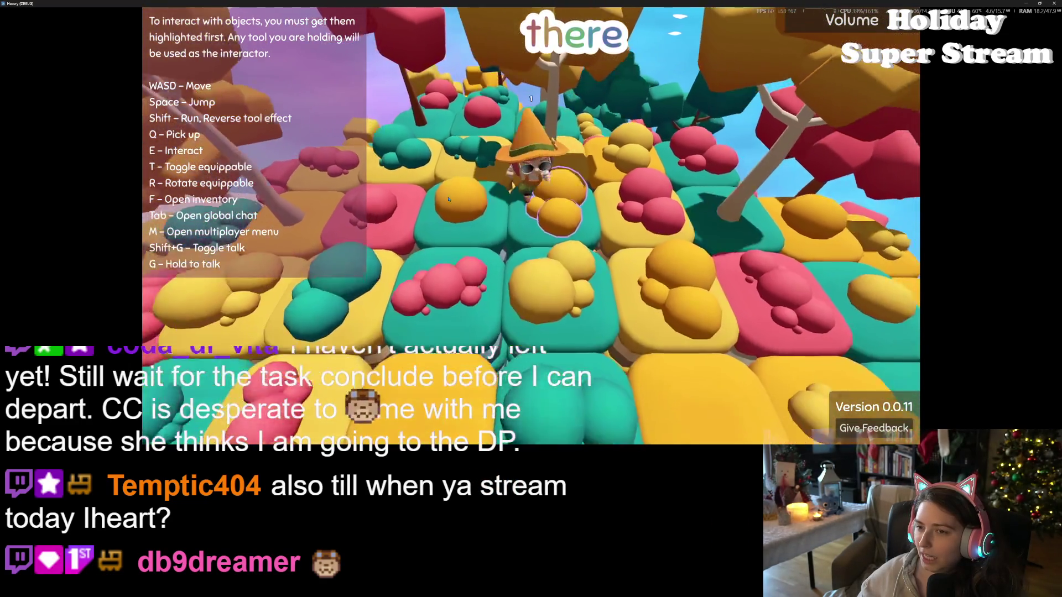
Walk further across the tiles toward the outlined bush, then quit the game with Alt+F4.
key(w)
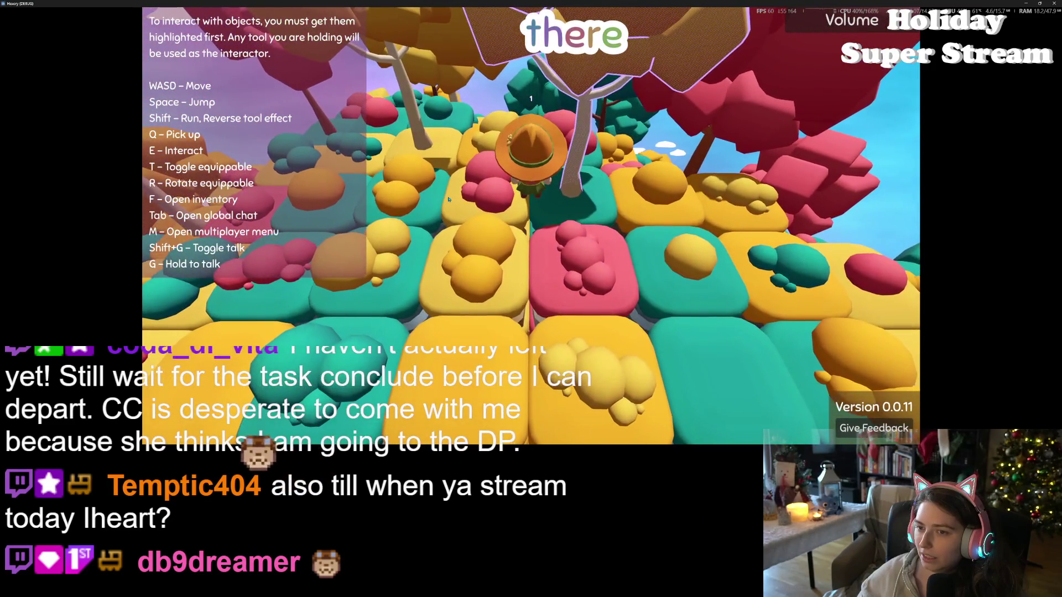
key(w)
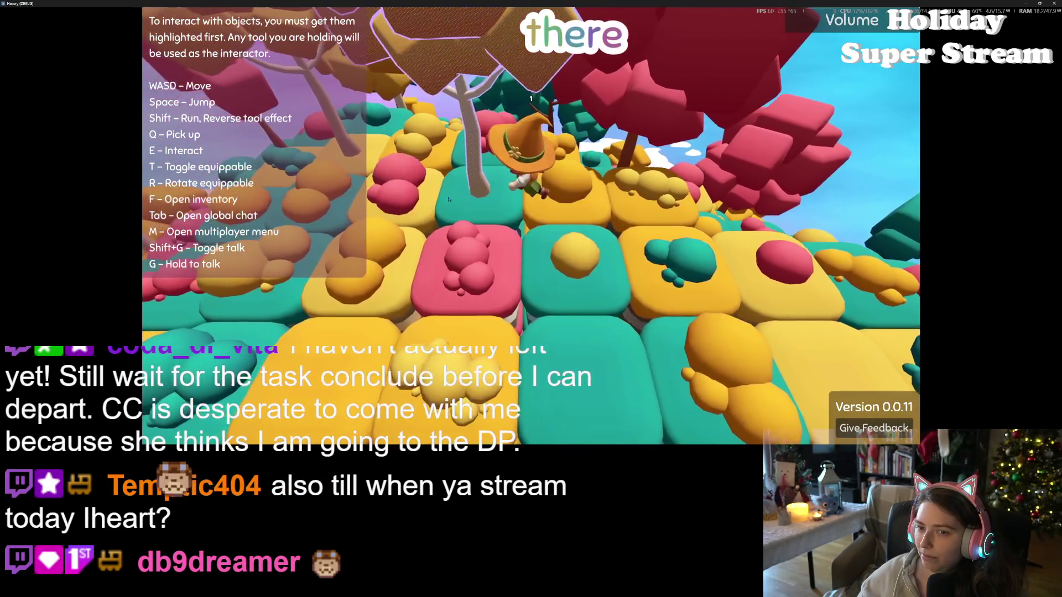
key(w)
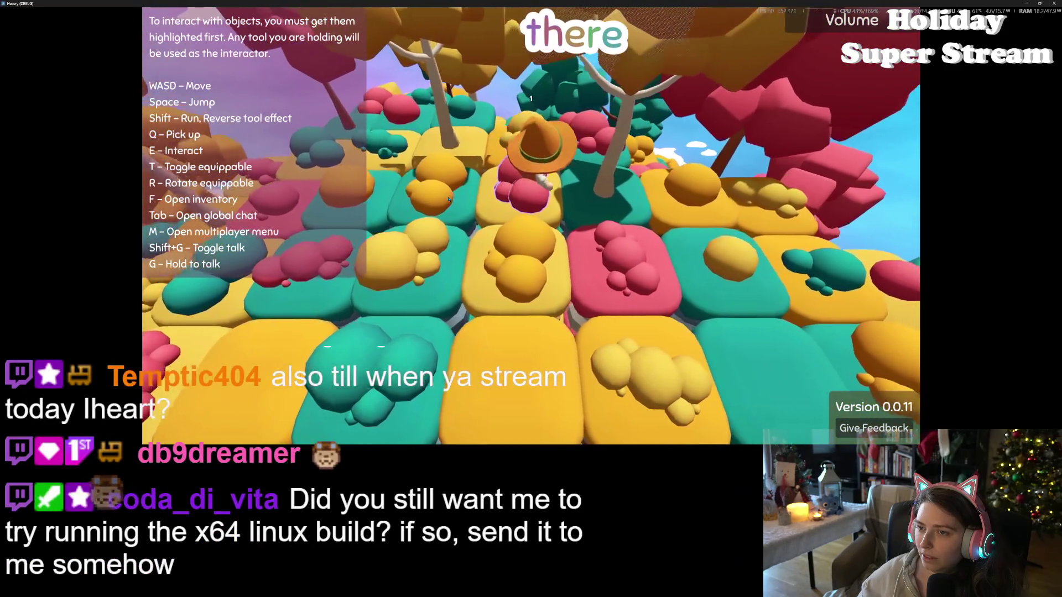
key(w)
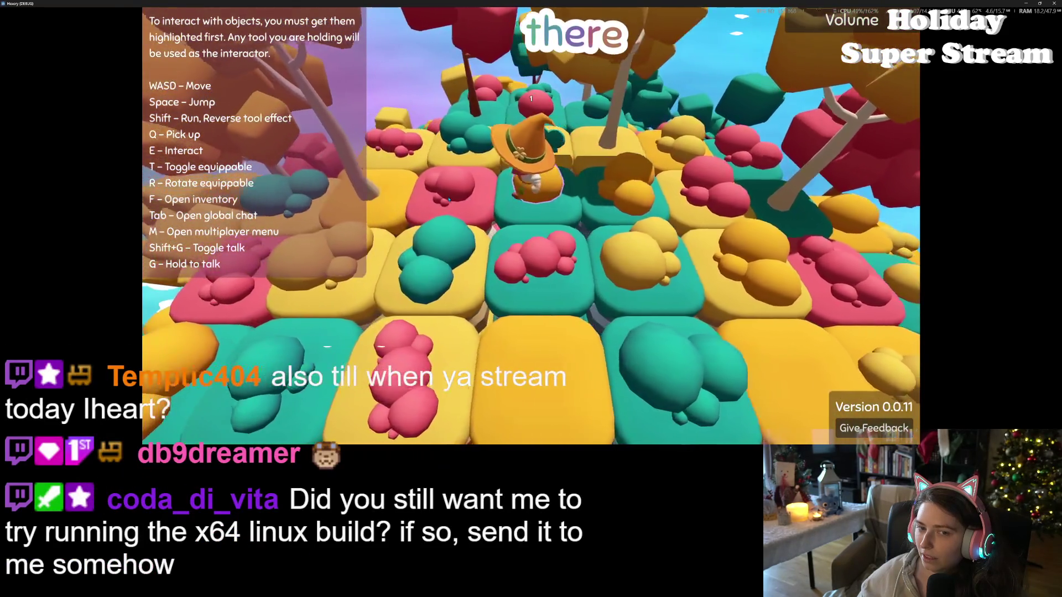
key(w)
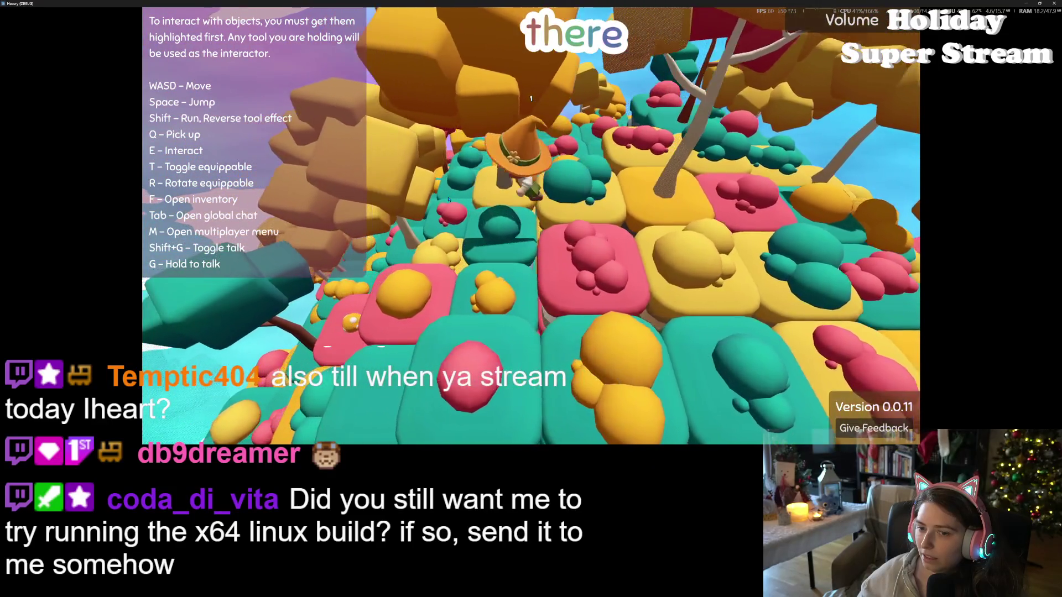
key(s)
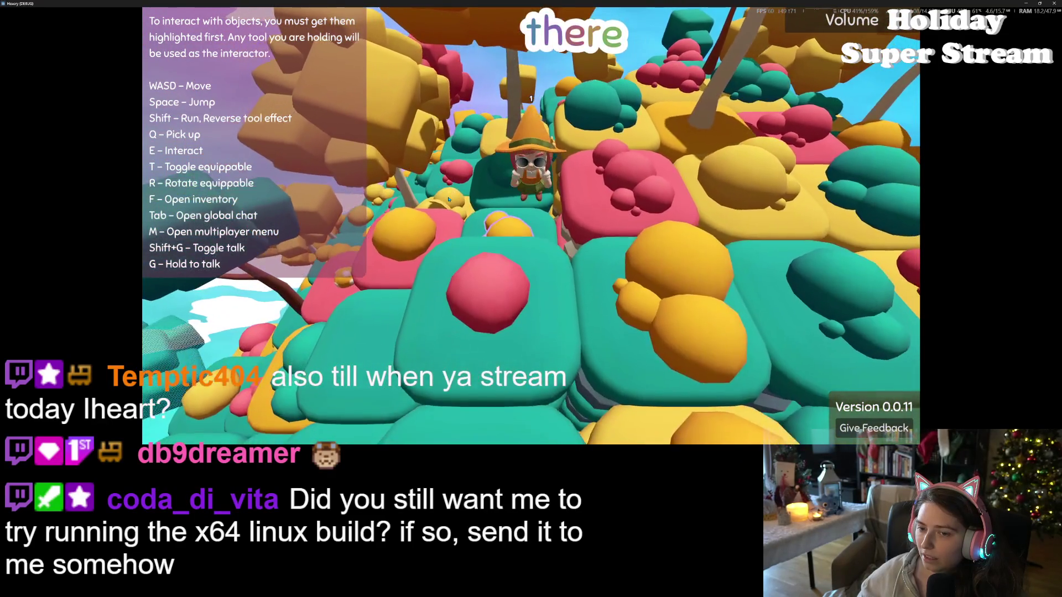
key(w)
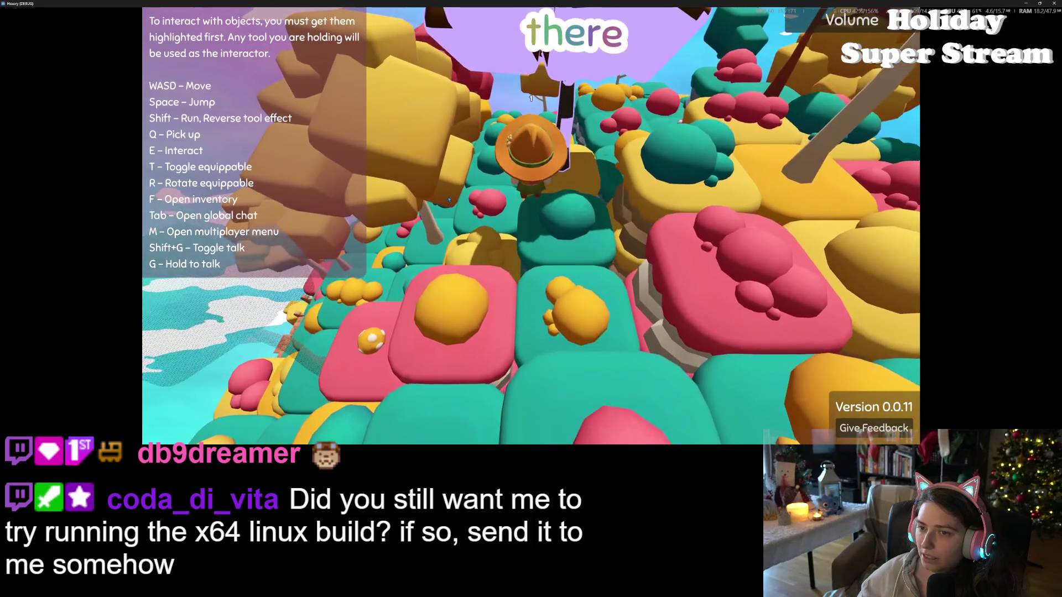
key(w)
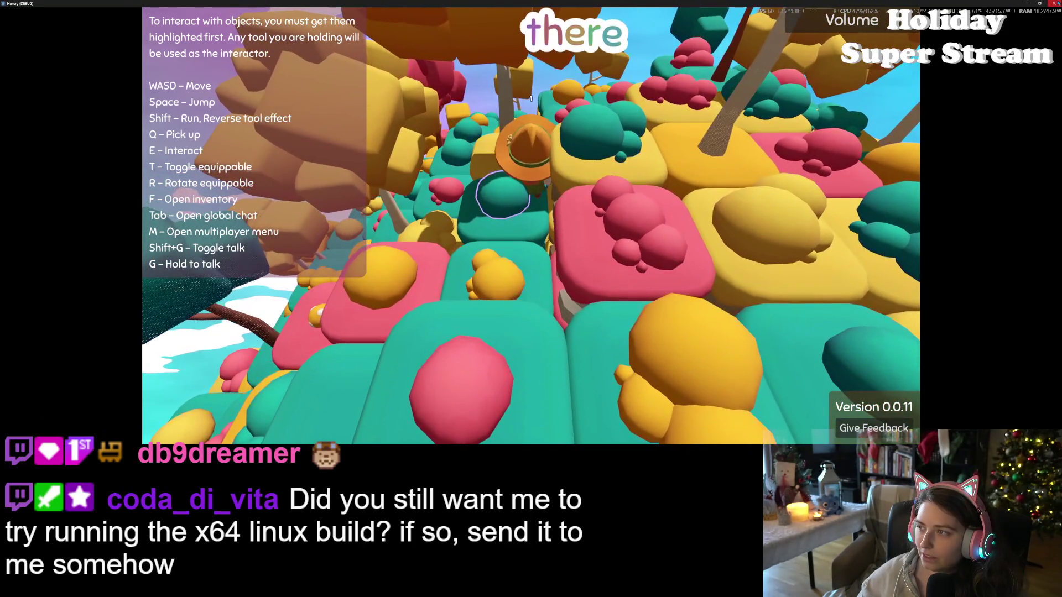
key(alt+F4)
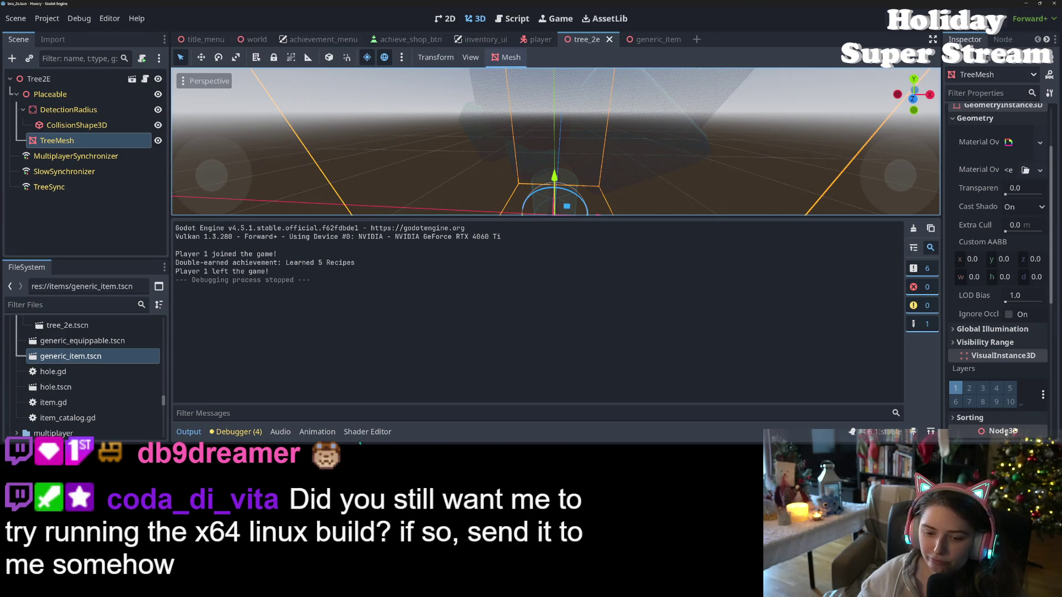
Uncomment render_mode shadows_disabled on shader line 3, then switch to the Game Projects folder.
click(367, 432)
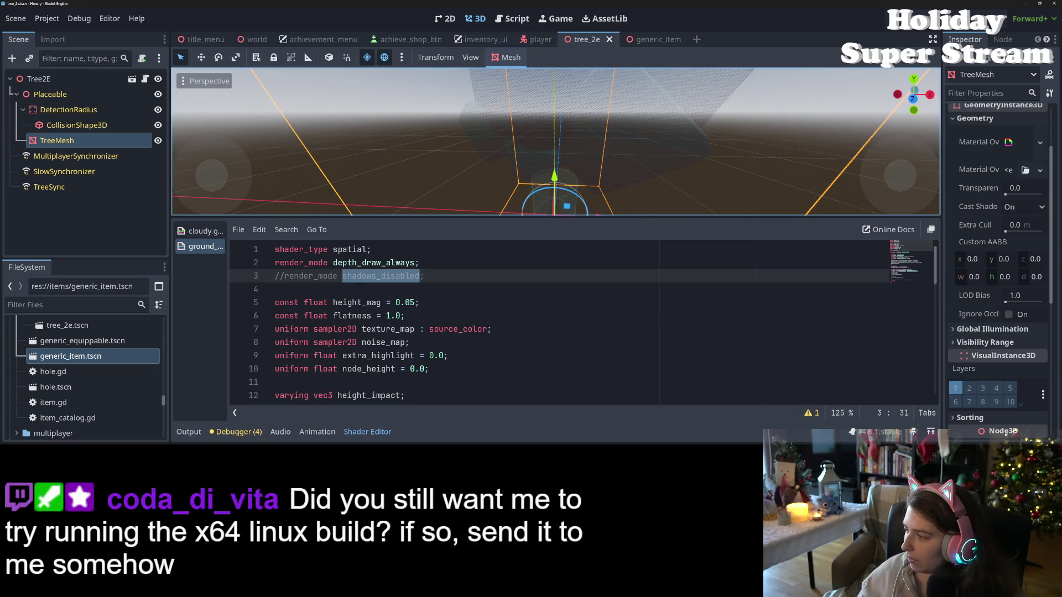
click(359, 287)
click(366, 303)
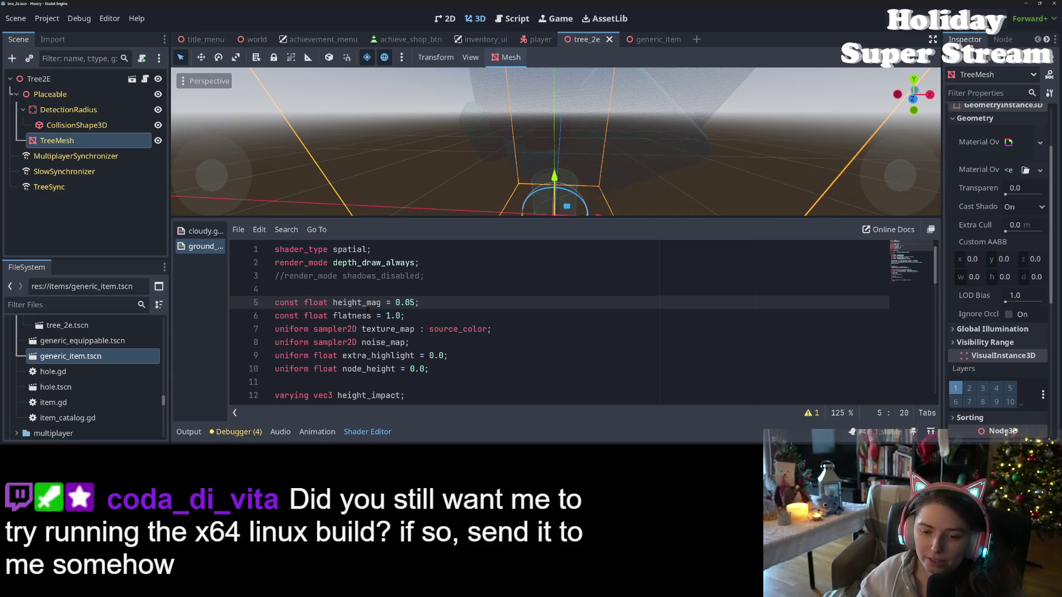
click(370, 276)
key(ctrl+k)
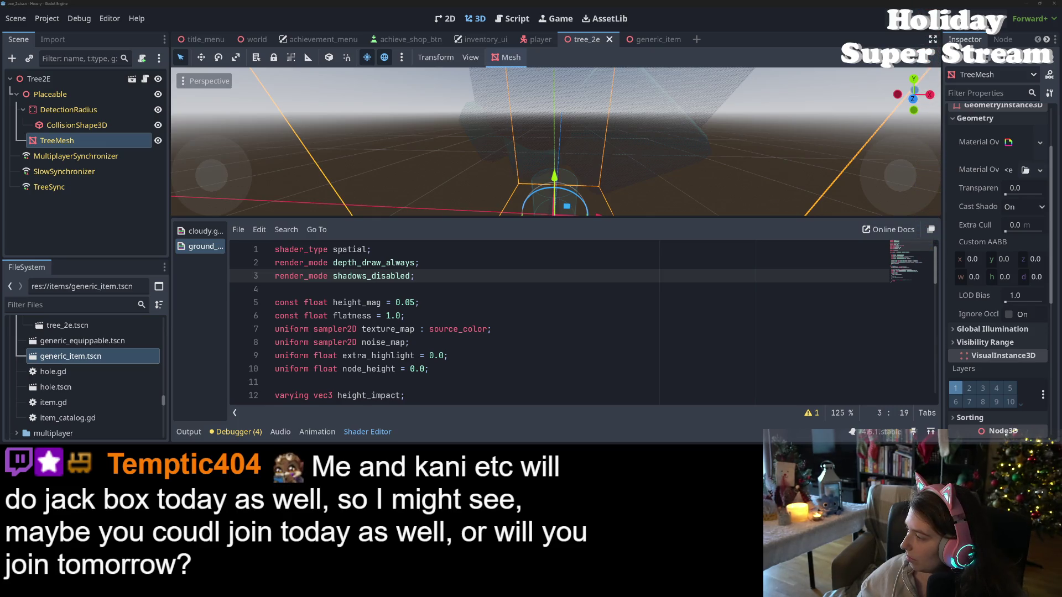
key(alt+Tab)
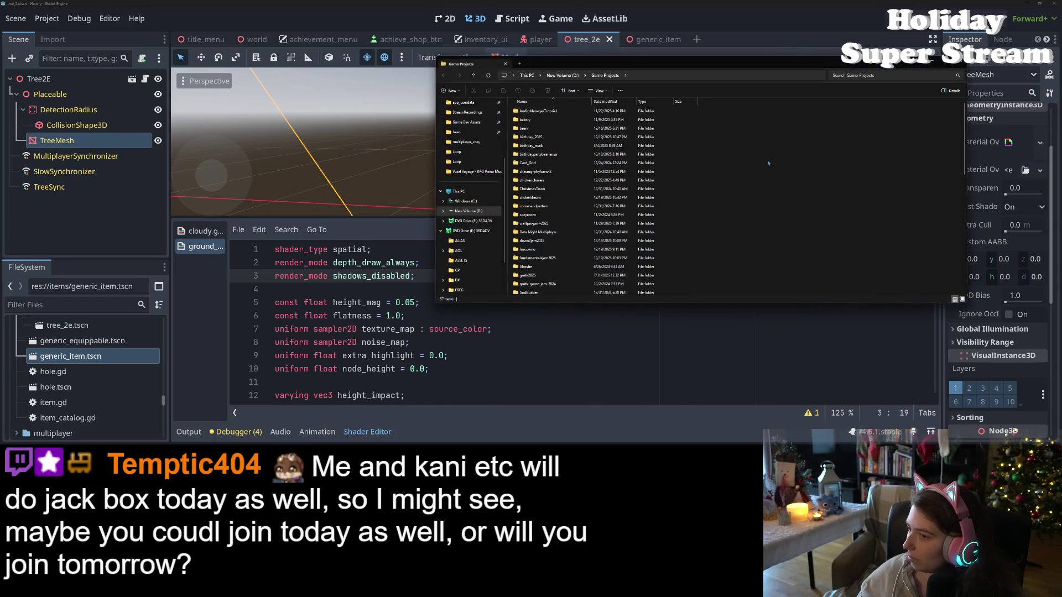
Switch from the Game Projects folder back to Godot.
key(alt+Tab)
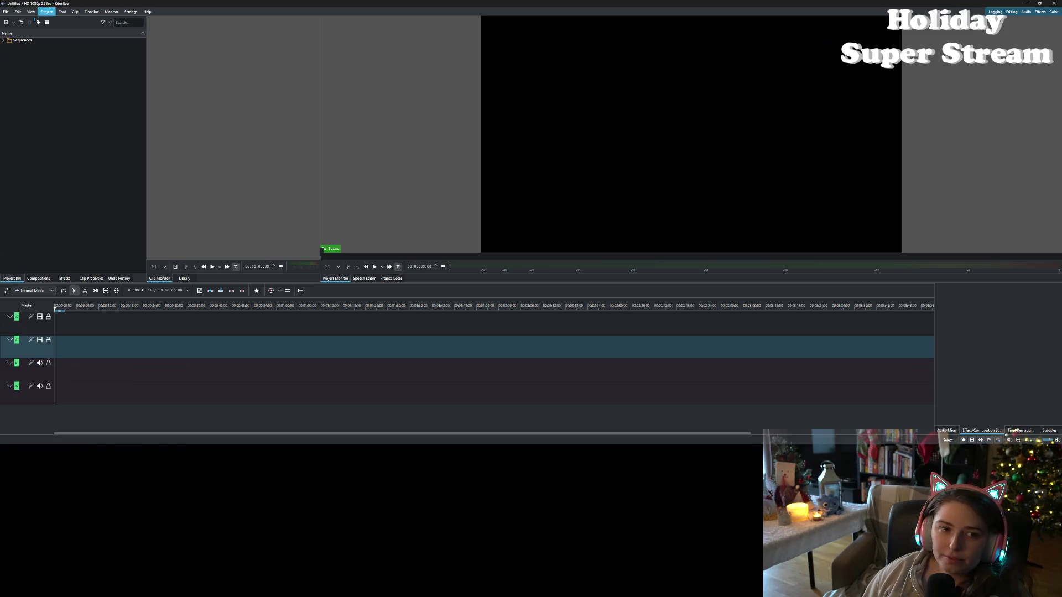
Open the recent crafting_short project in Kdenlive.
click(6, 11)
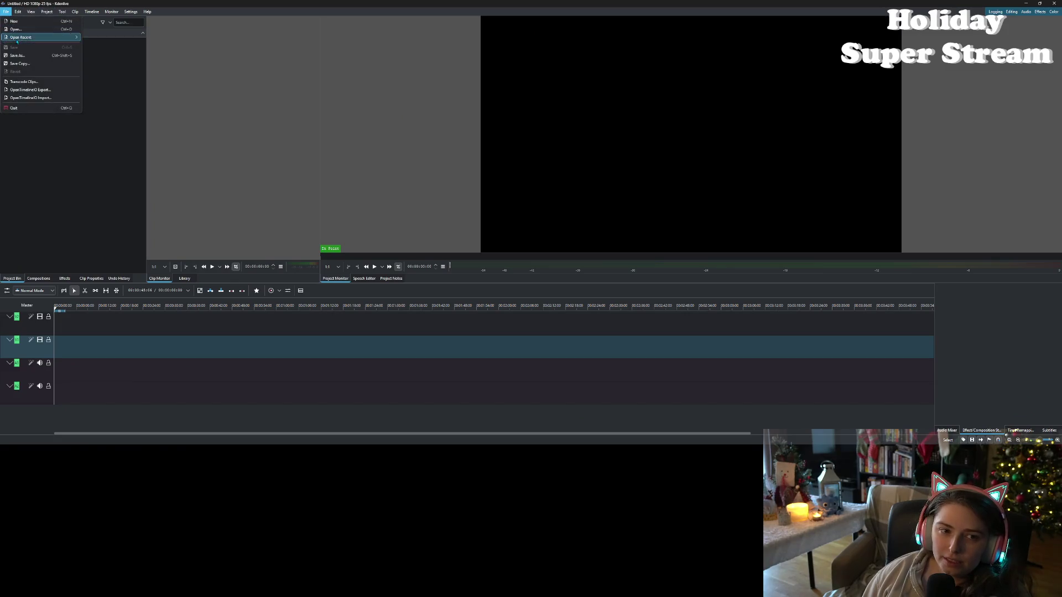
mouse_move(23, 40)
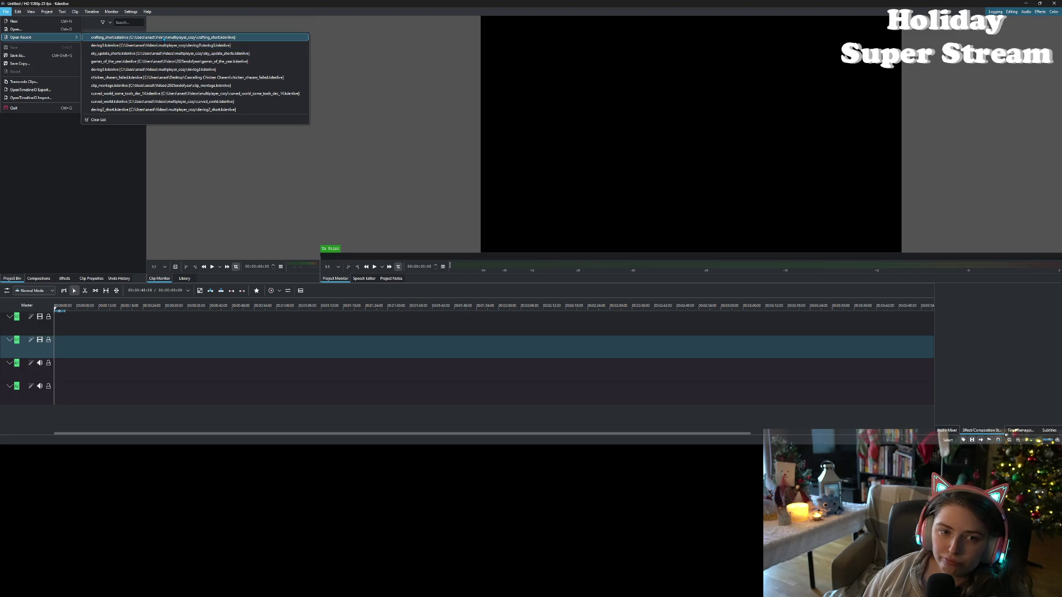
click(160, 37)
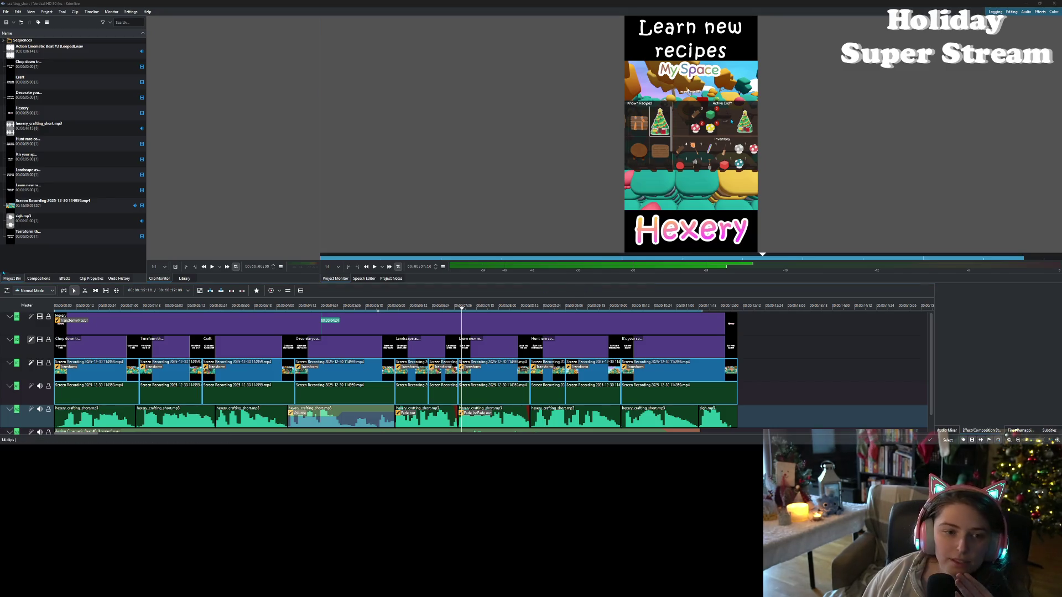
Mute the Action Cinematic Beat music track and save the project.
scroll(18, 417, down, 1)
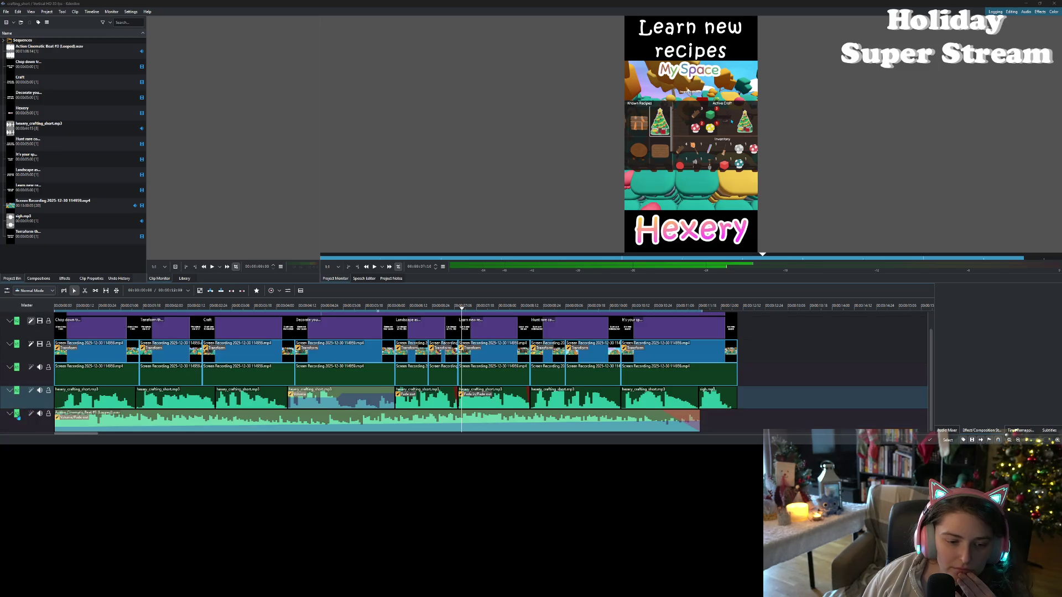
click(39, 414)
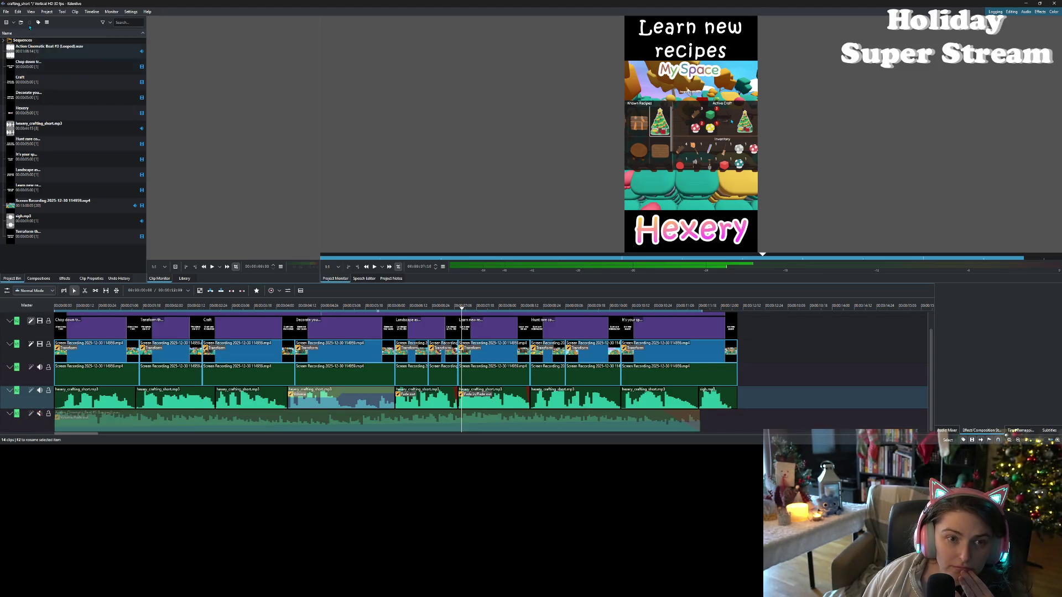
key(ctrl+s)
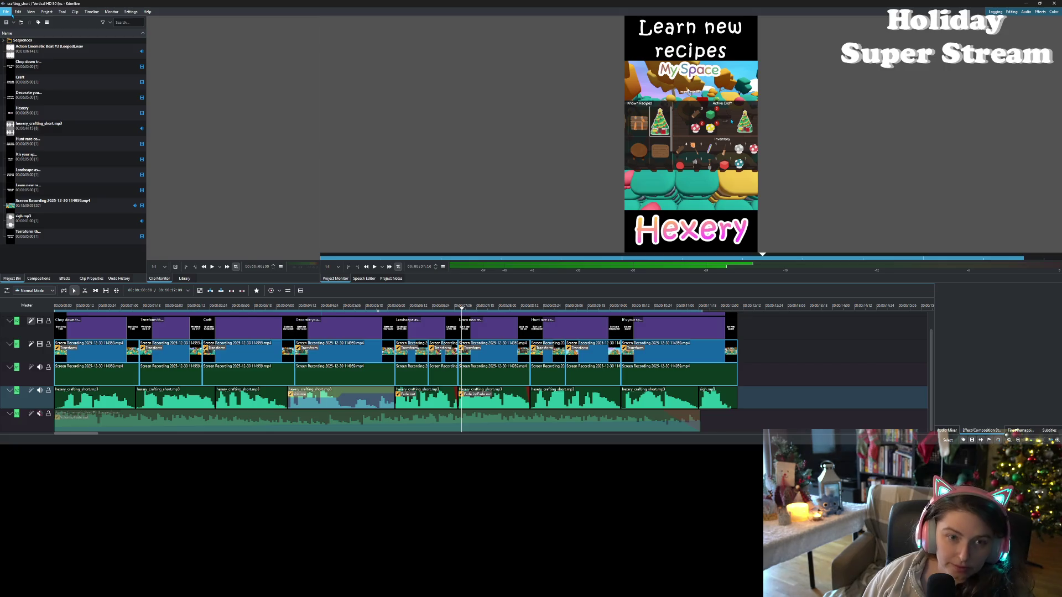
click(46, 11)
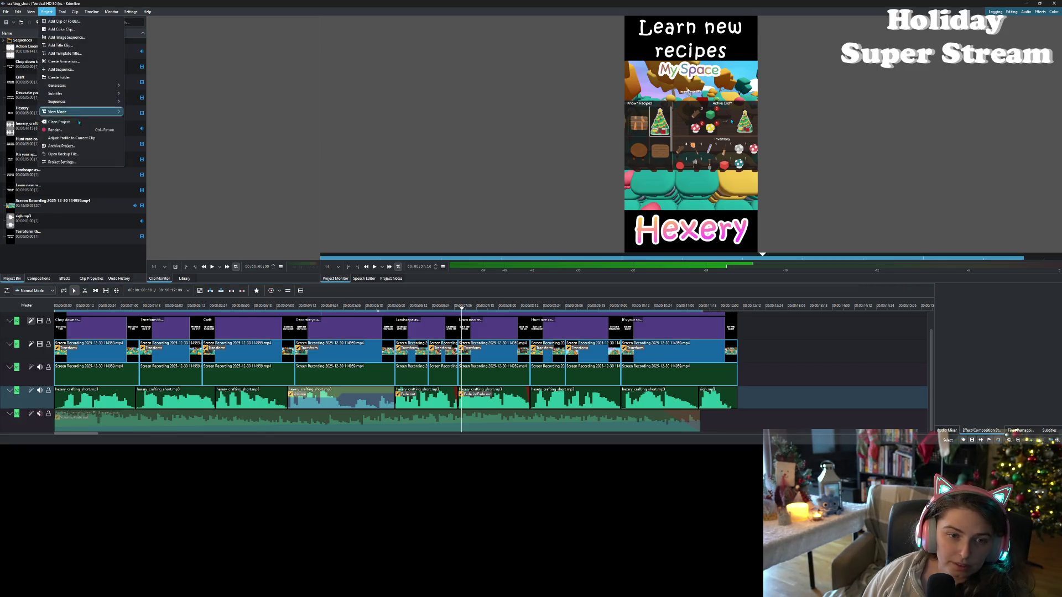
Render the project's audio as OGG to crafting_short.ogg, then quit Kdenlive, answering the save prompt.
key(Escape)
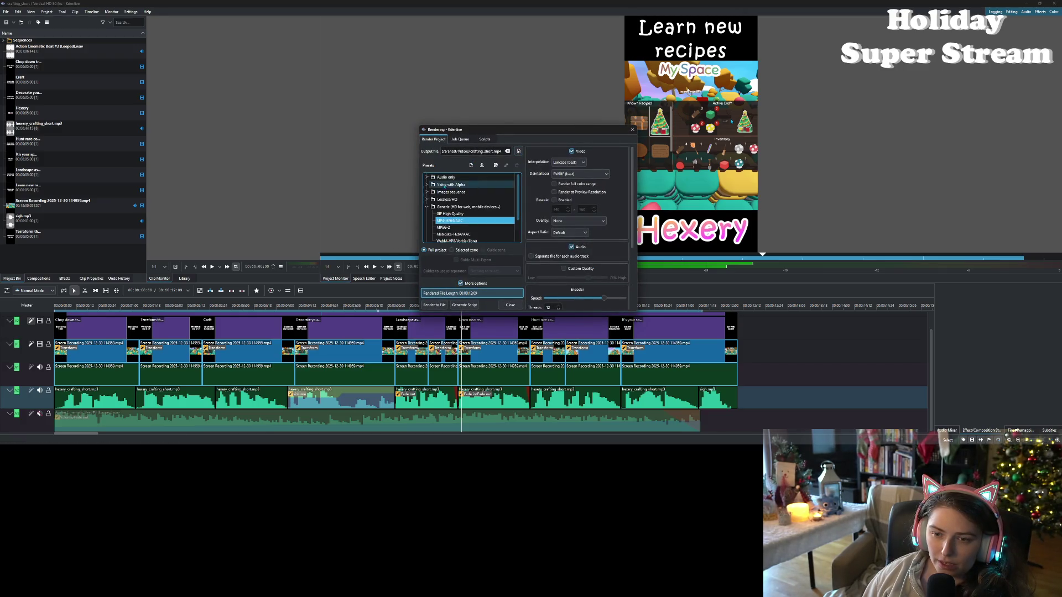
click(427, 177)
click(440, 212)
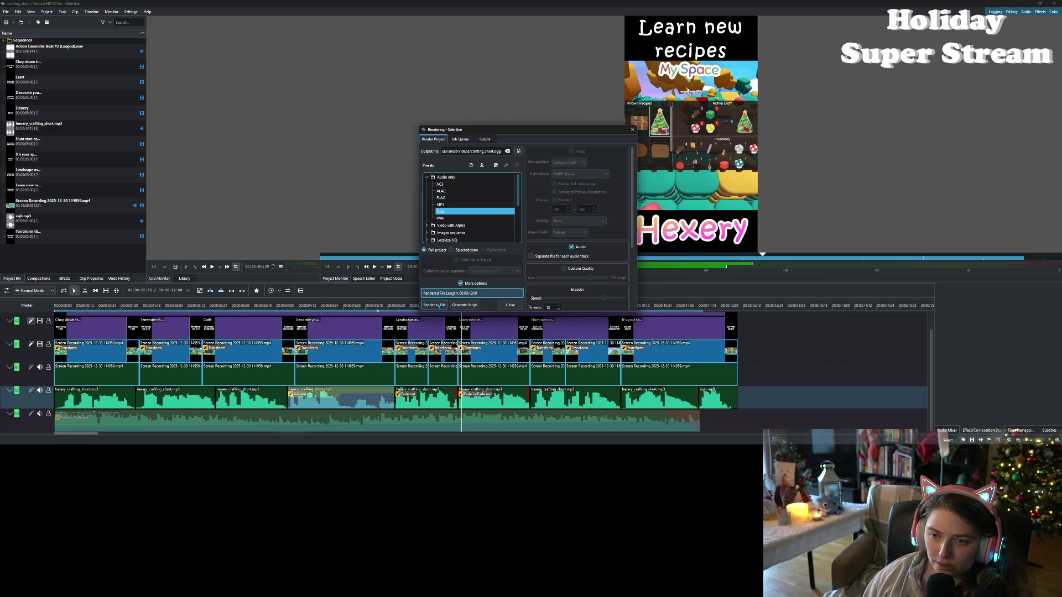
click(438, 305)
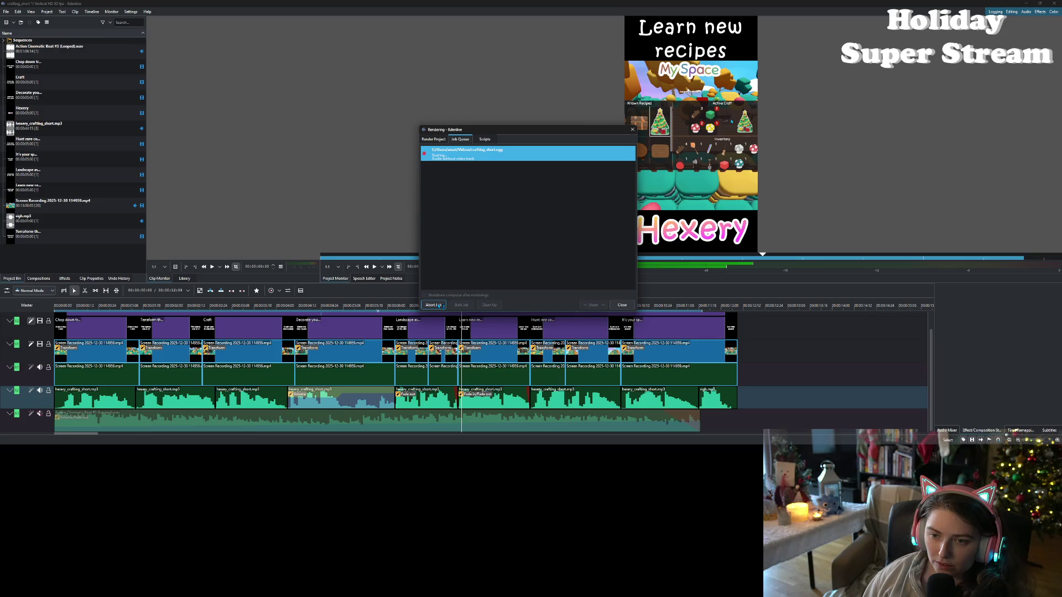
click(621, 305)
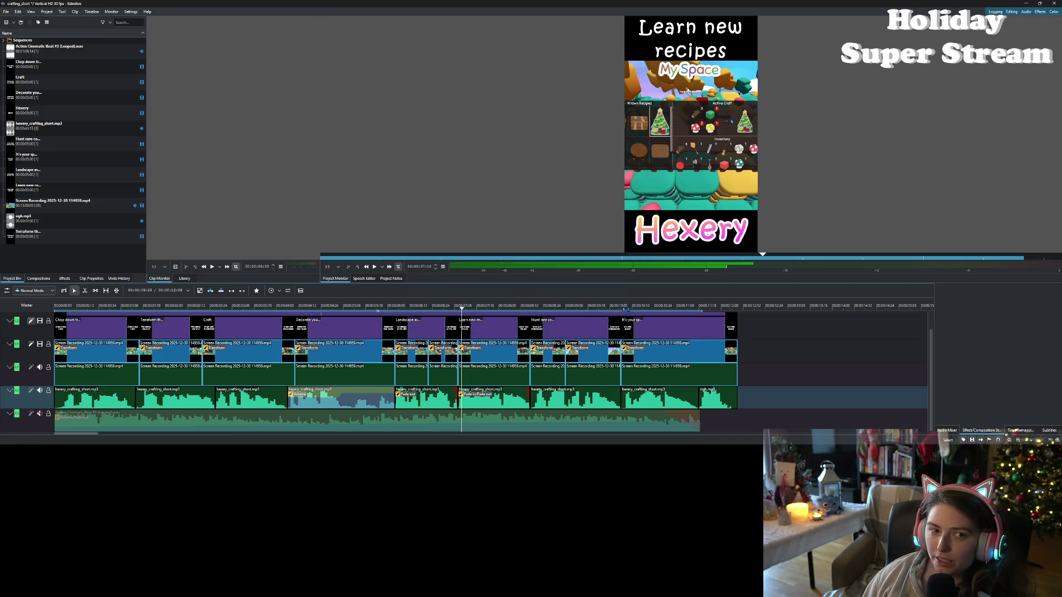
click(1054, 3)
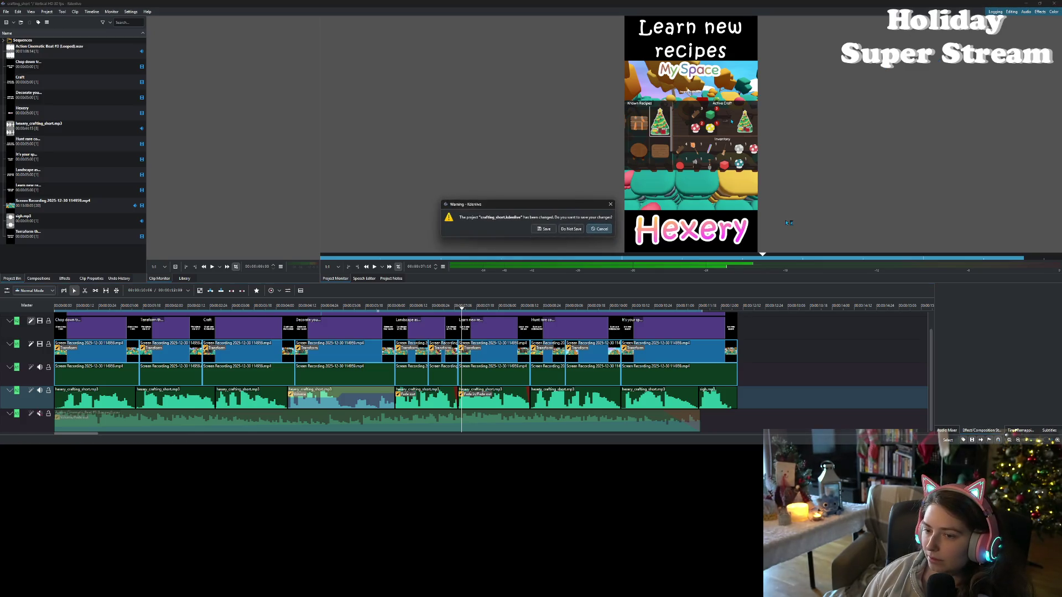
click(544, 228)
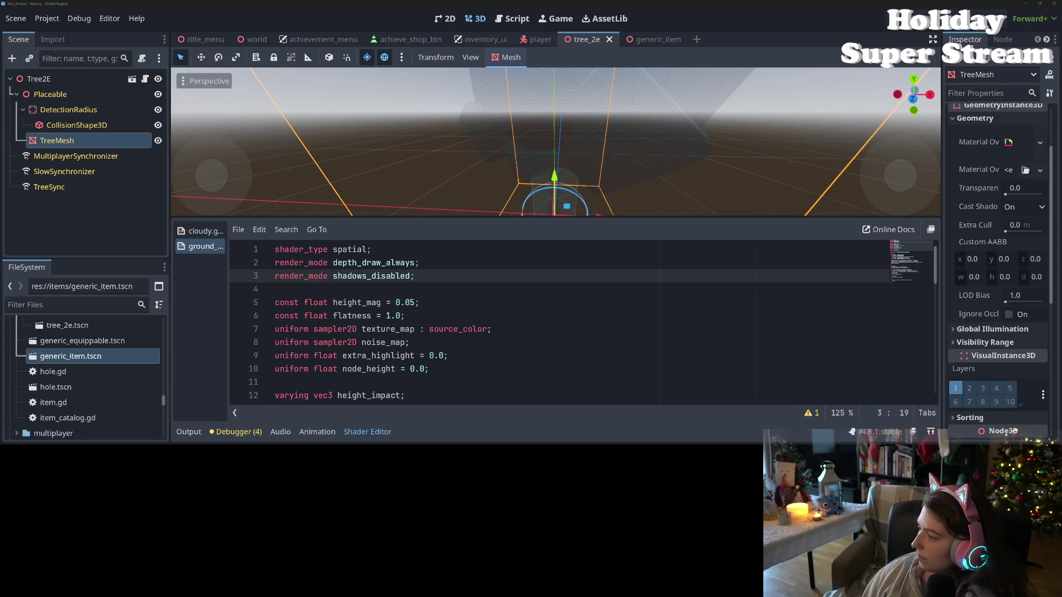
click(415, 356)
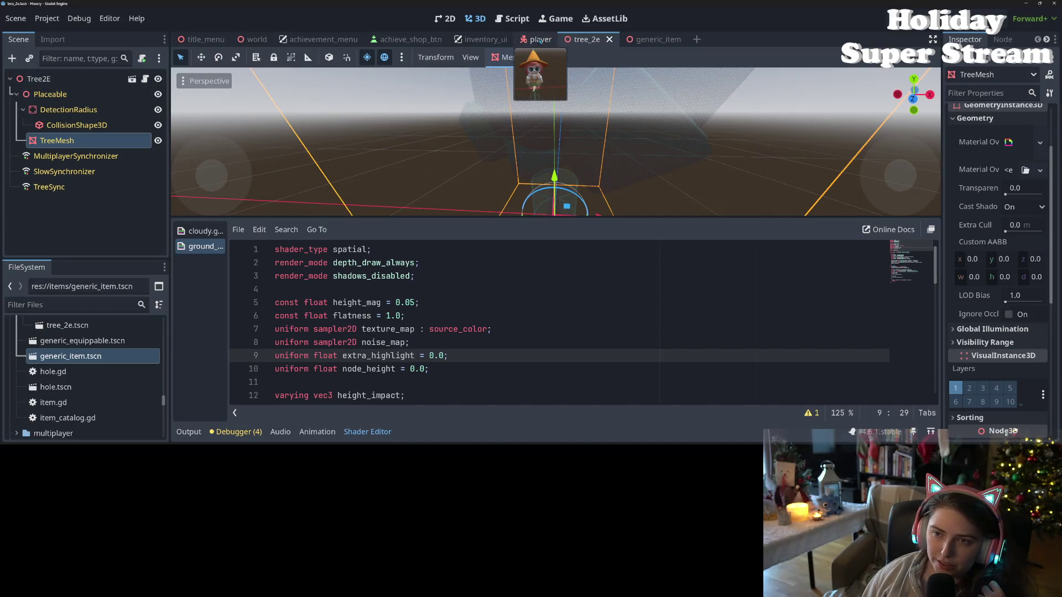
In generic_item, set the Placeable material's render priority to -2 and save the scene.
click(642, 39)
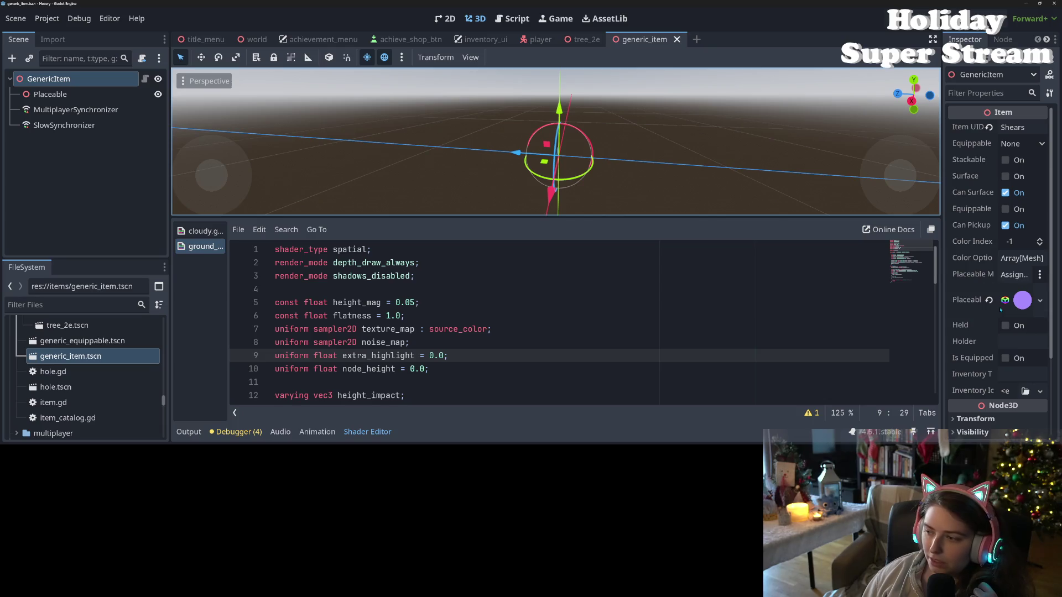
click(1022, 301)
scroll(978, 315, down, 5)
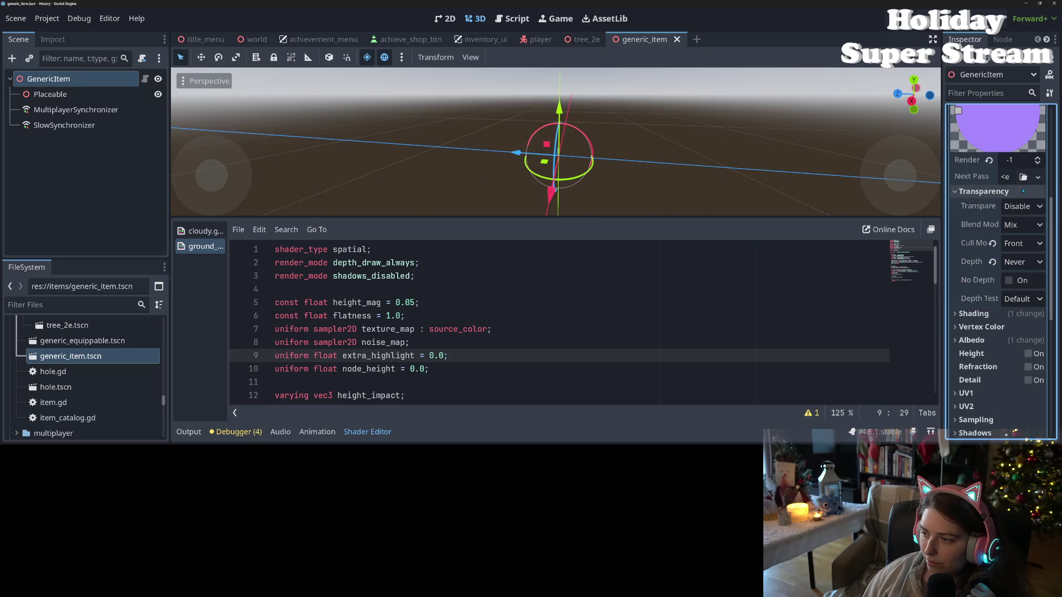
click(1018, 161)
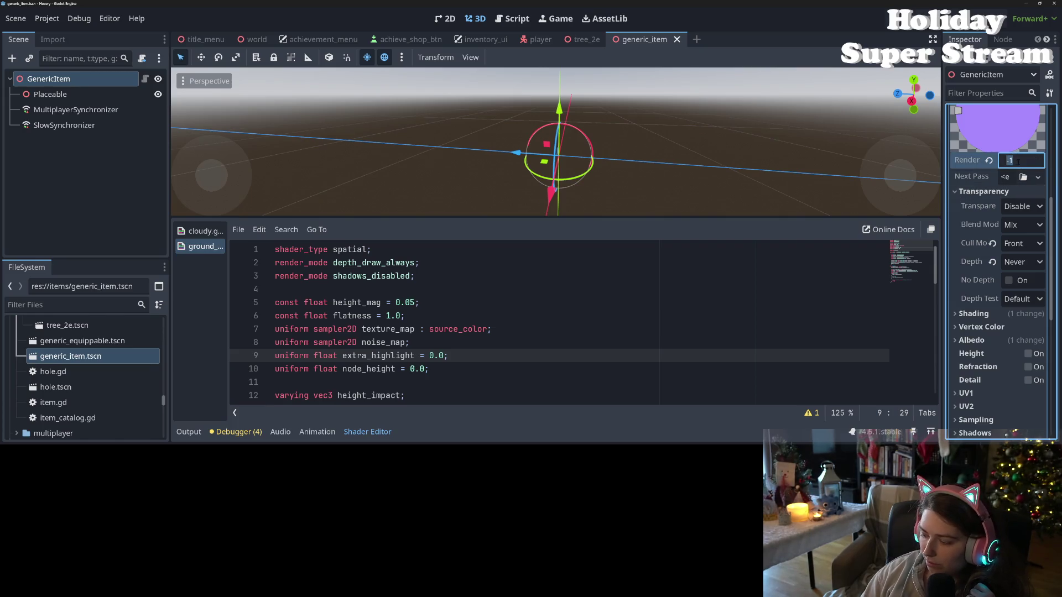
key(BackSpace)
text(2)
key(Return)
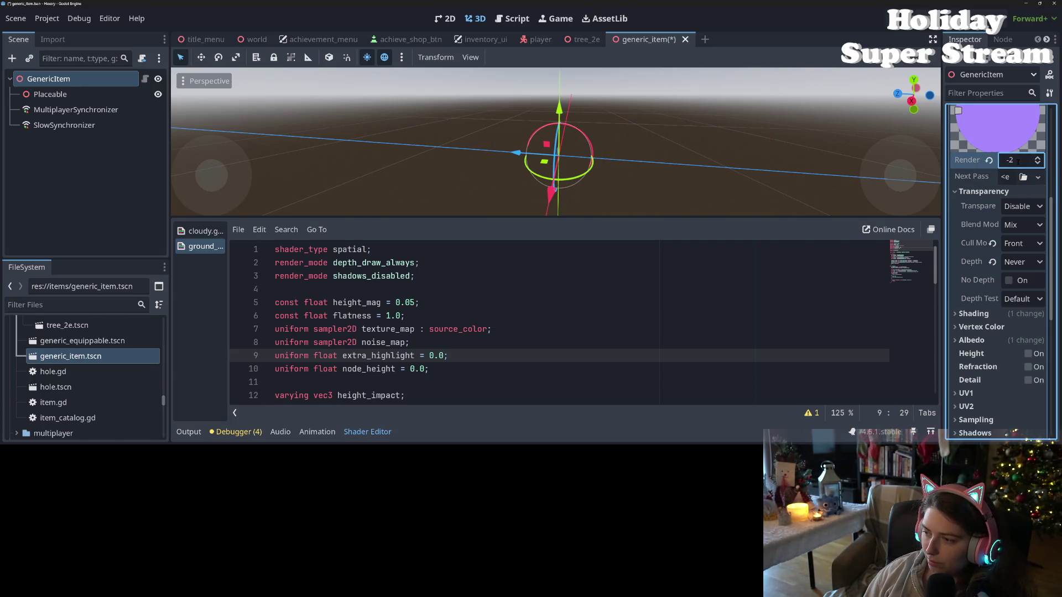
key(ctrl+s)
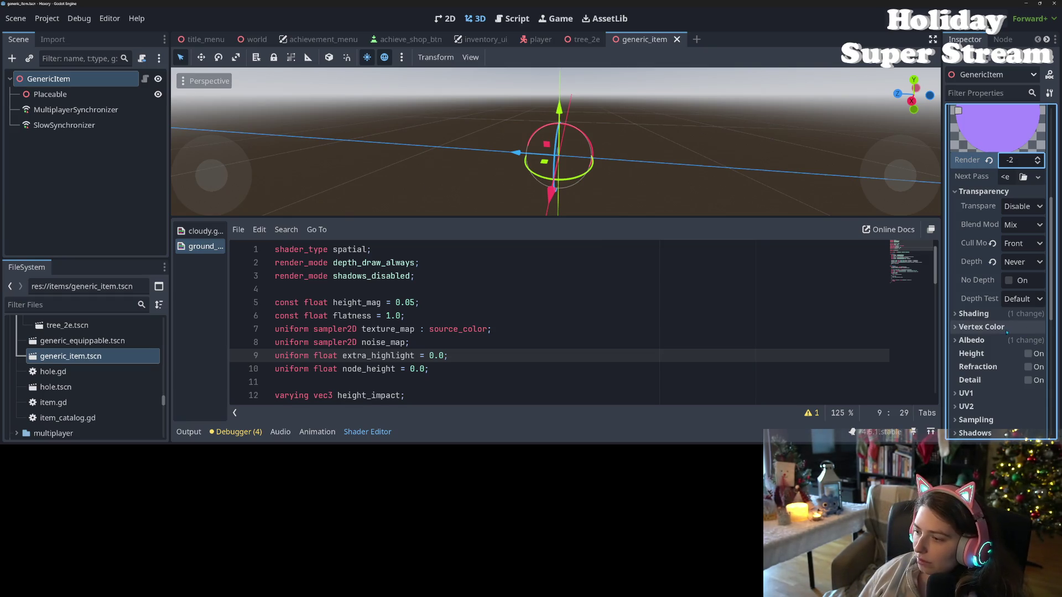
Check the material's albedo and shading sections, then save the scene again.
click(990, 340)
click(990, 340)
click(986, 315)
click(986, 314)
scroll(986, 354, down, 4)
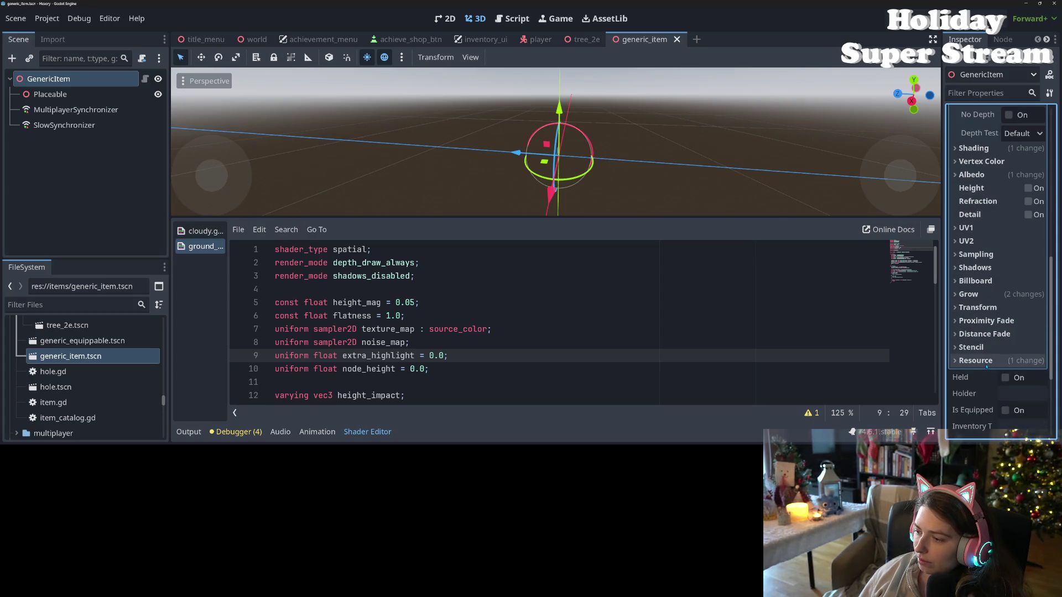
key(ctrl+s)
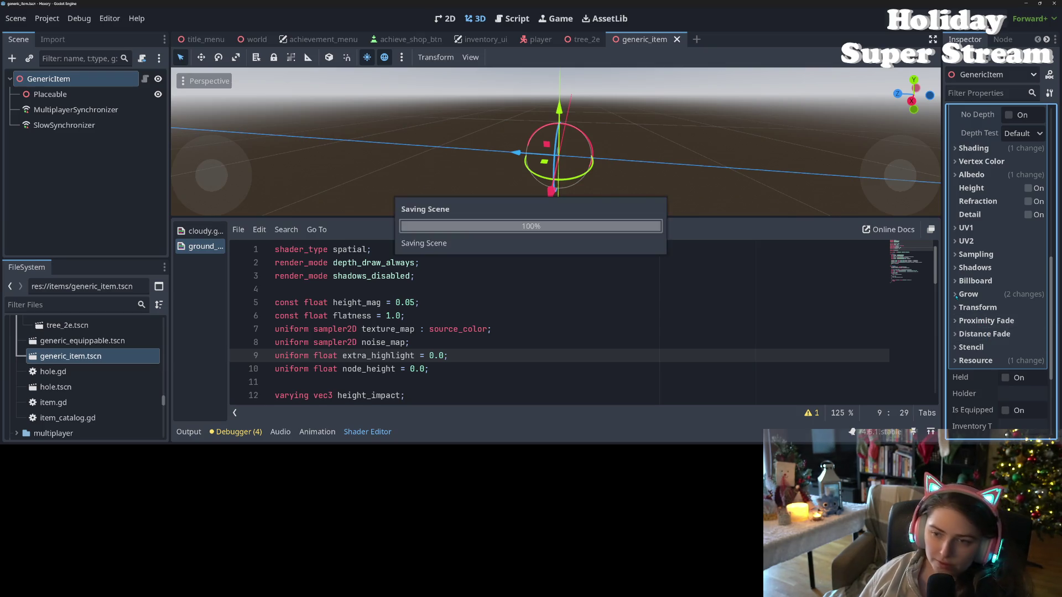
Copy the Placeable material value and switch to the tree_2e scene.
scroll(976, 223, up, 7)
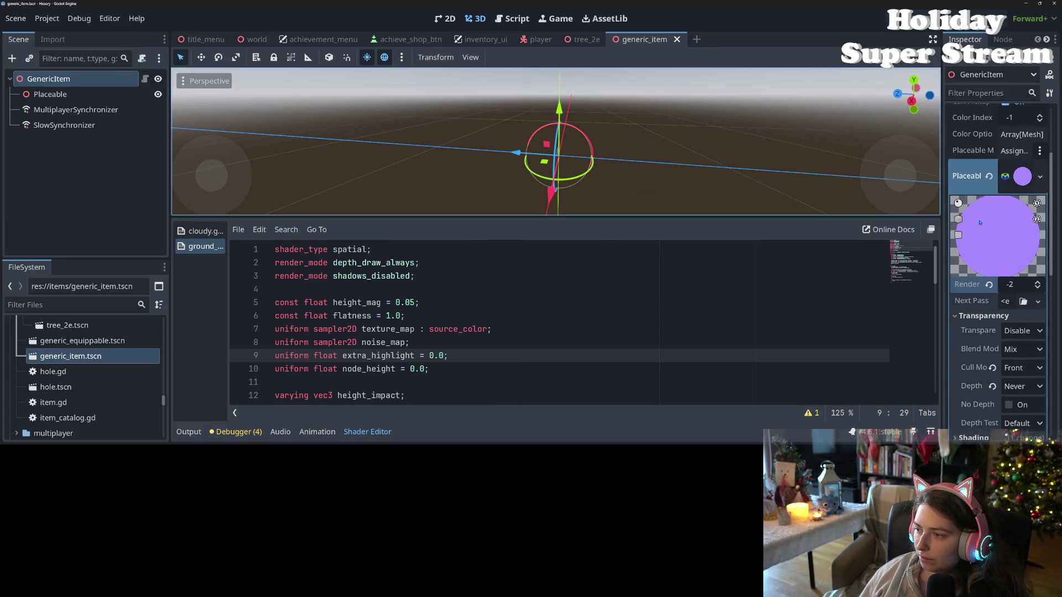
right_click(973, 175)
key(Escape)
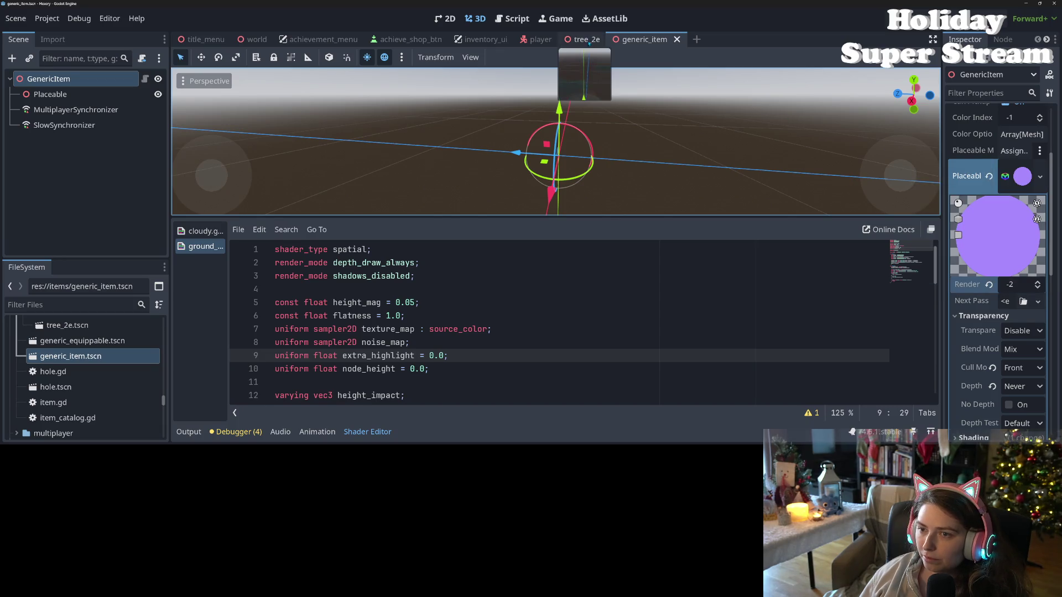
click(587, 40)
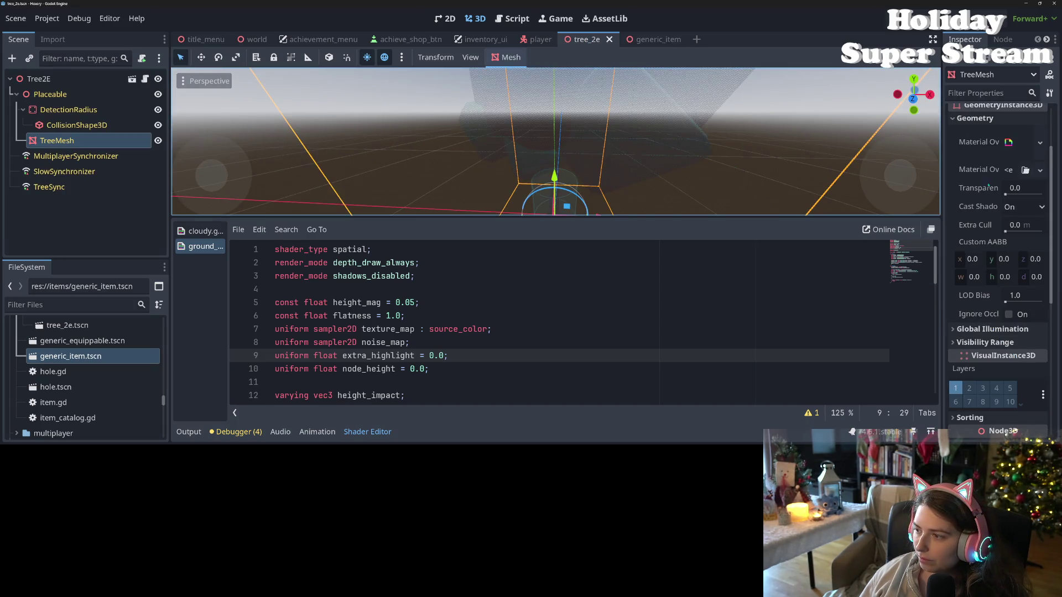
Paste the purple material into TreeMesh's second material override, hide the shader panel, and save.
right_click(978, 171)
click(987, 196)
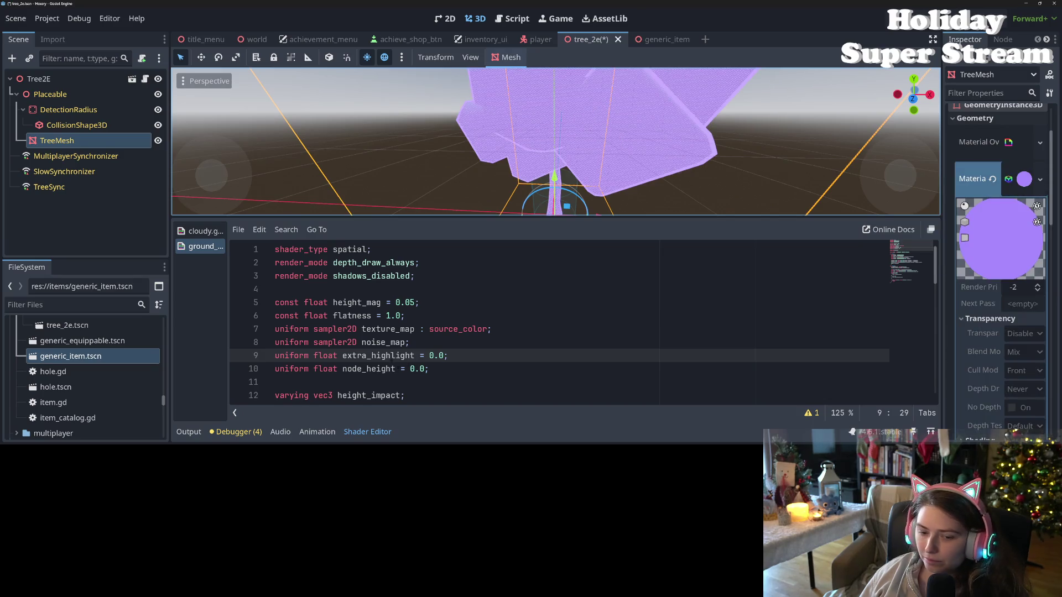
click(368, 432)
scroll(465, 343, down, 3)
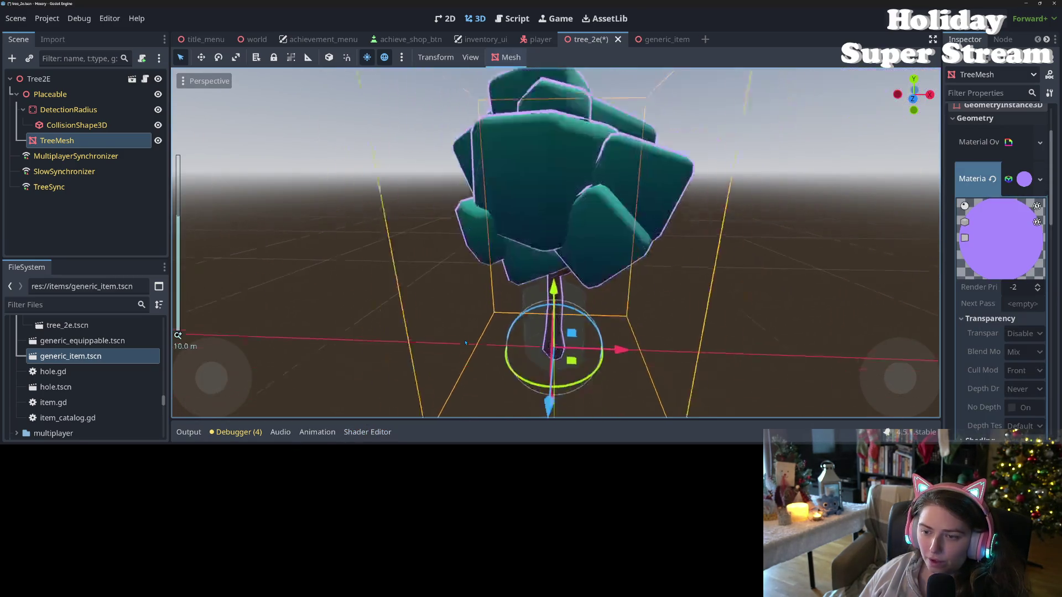
scroll(465, 343, up, 2)
scroll(465, 343, up, 2)
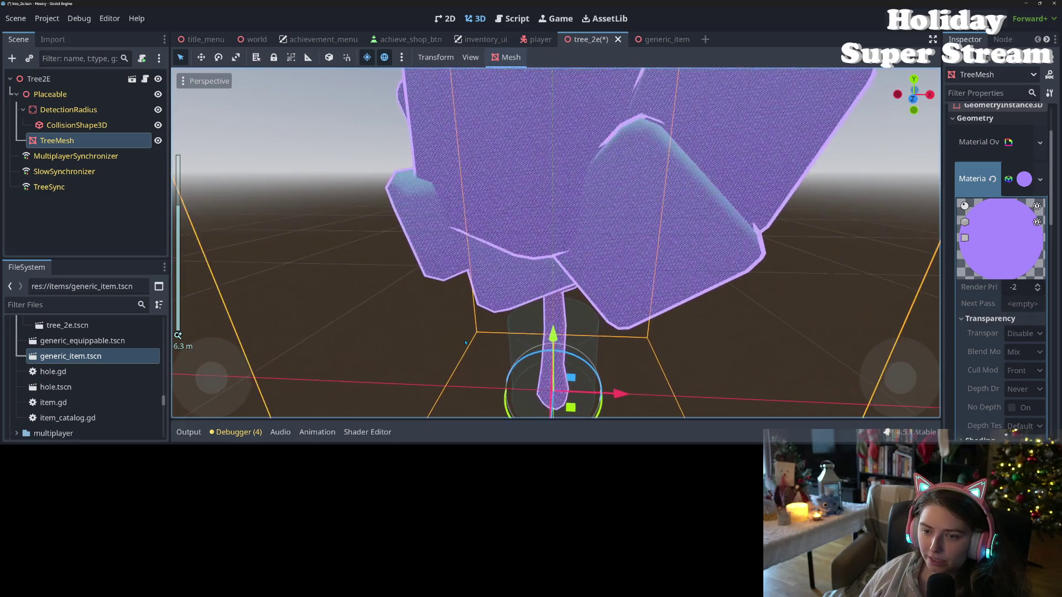
scroll(465, 343, up, 2)
scroll(465, 343, down, 3)
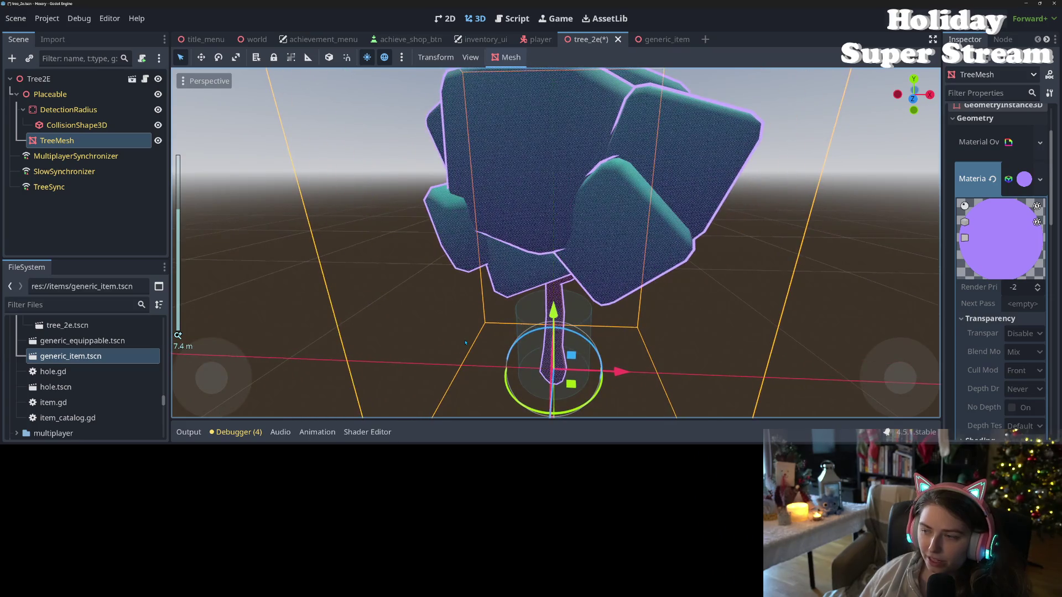
key(ctrl+s)
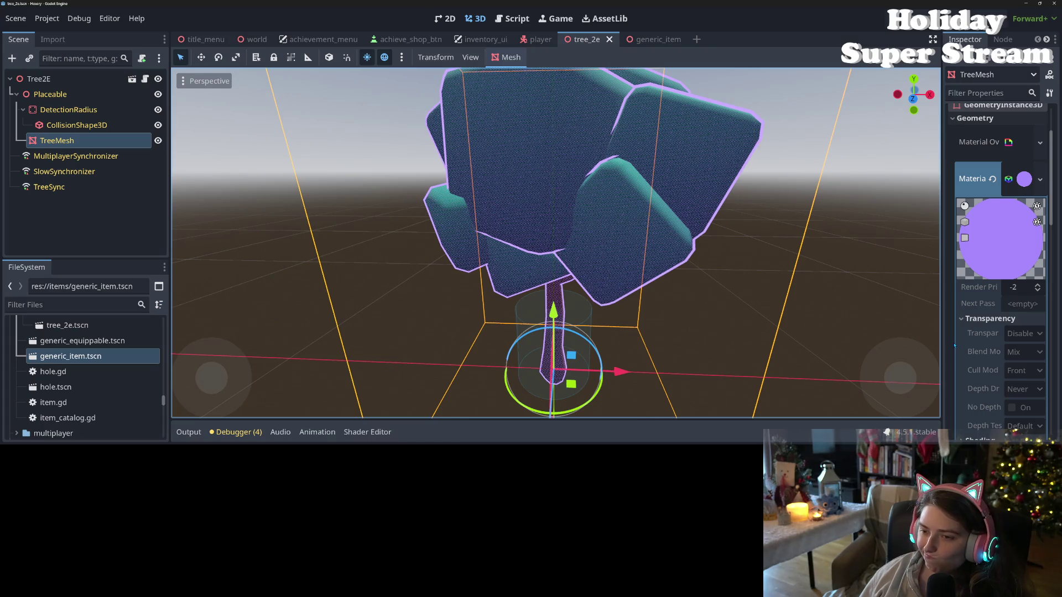
Zoom in and out to confirm the canopy turns purple up close and teal further away.
scroll(816, 330, down, 2)
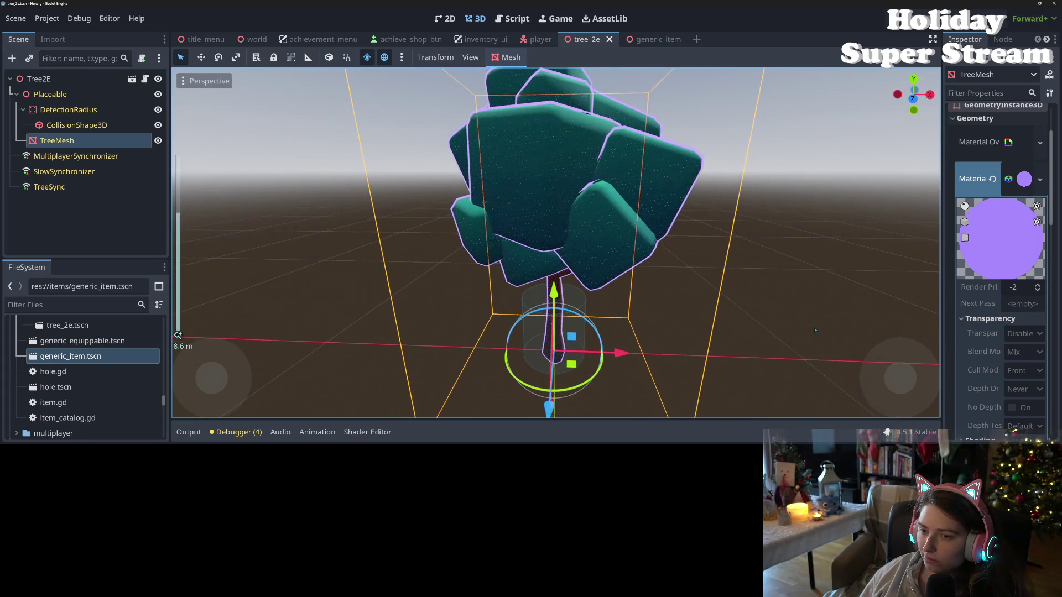
scroll(815, 330, up, 2)
scroll(816, 330, down, 2)
scroll(816, 330, up, 2)
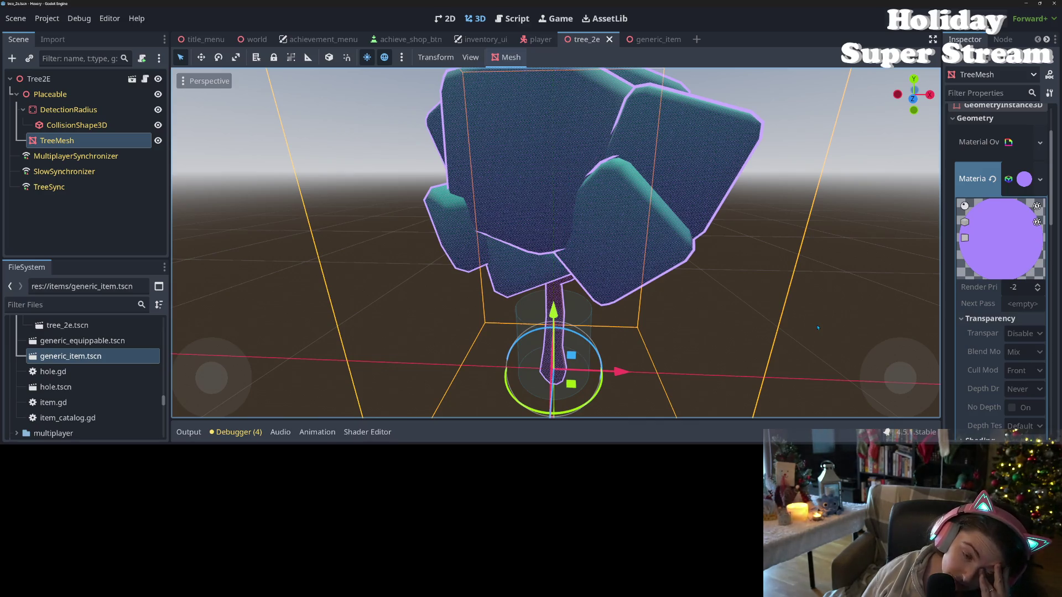
scroll(817, 328, up, 2)
scroll(817, 328, up, 1)
scroll(818, 328, up, 1)
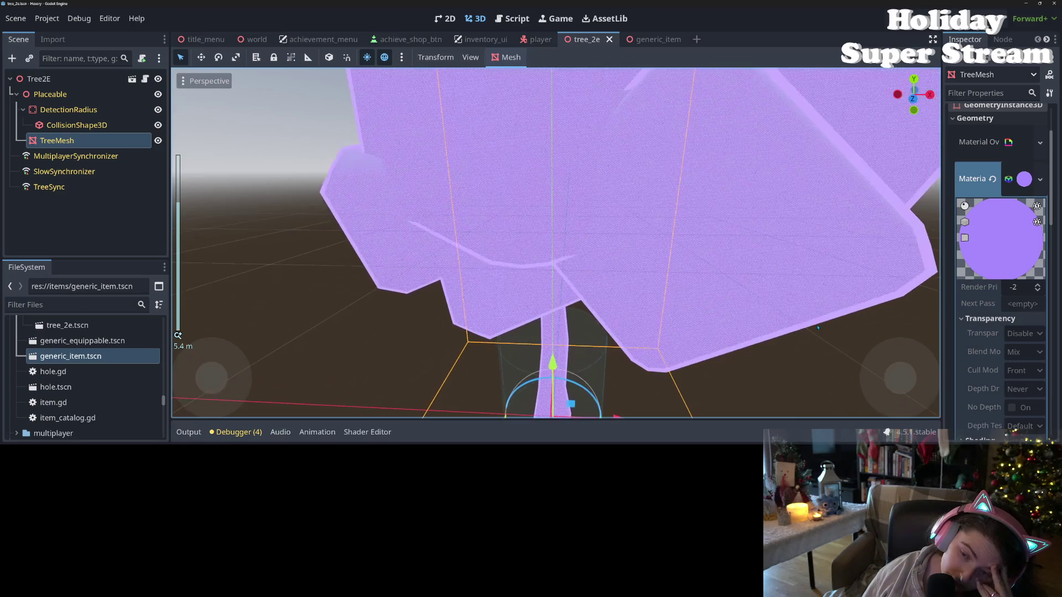
scroll(817, 328, down, 4)
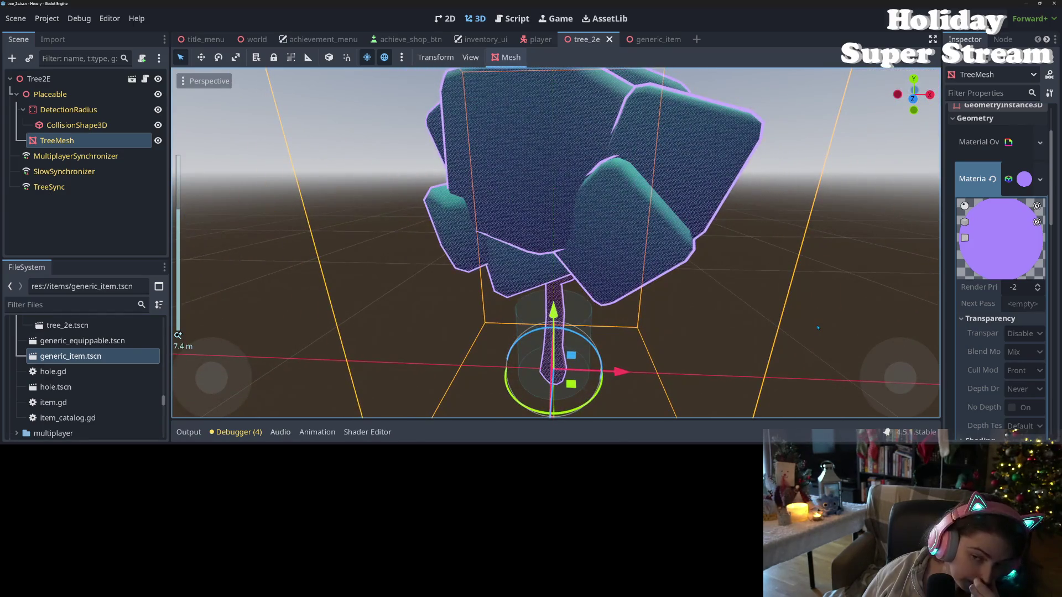
scroll(817, 328, up, 2)
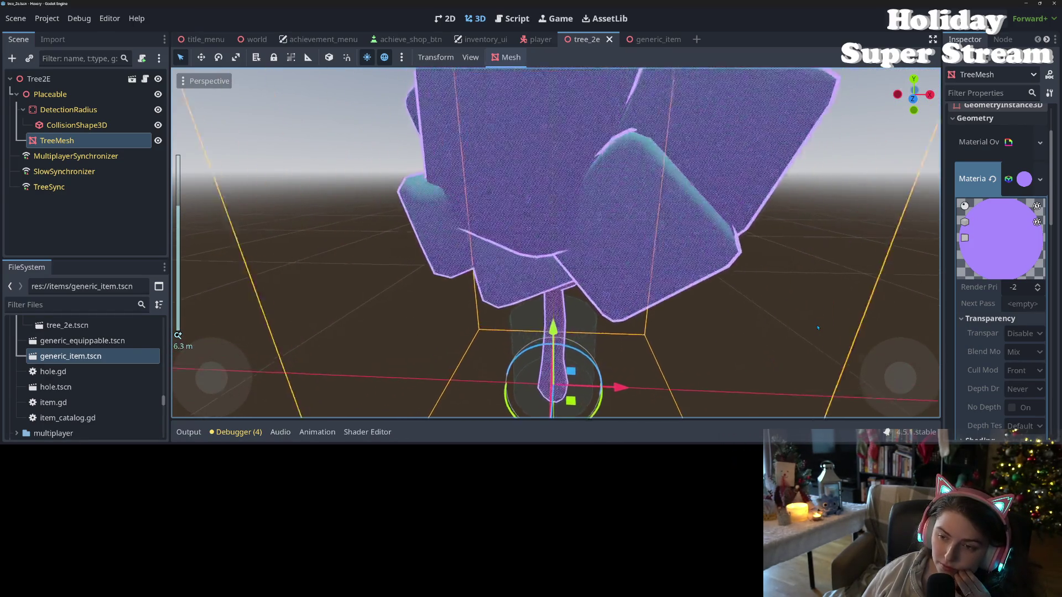
scroll(815, 328, down, 6)
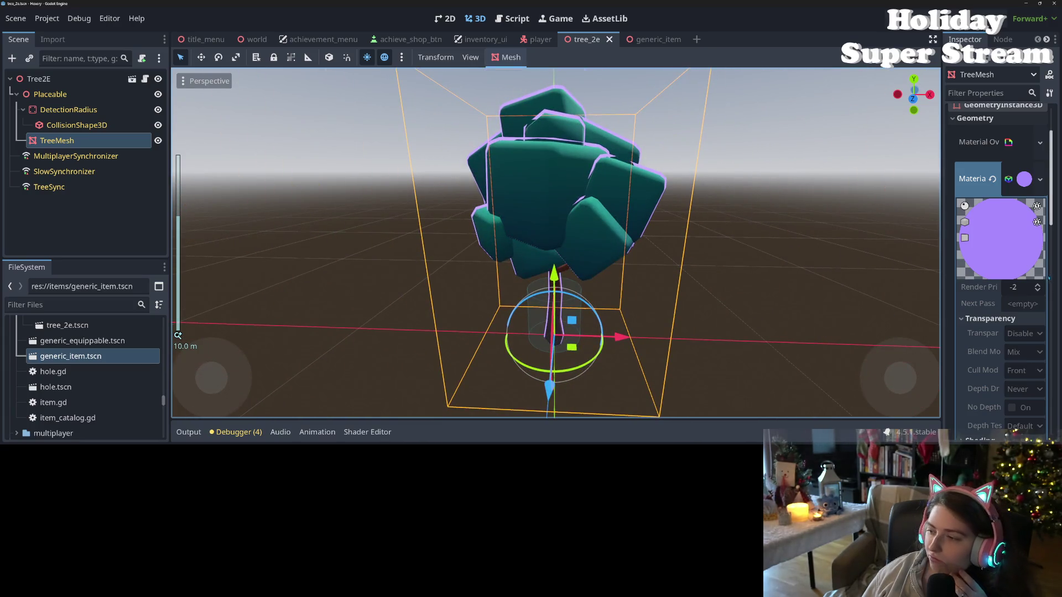
scroll(999, 313, down, 3)
scroll(993, 323, down, 3)
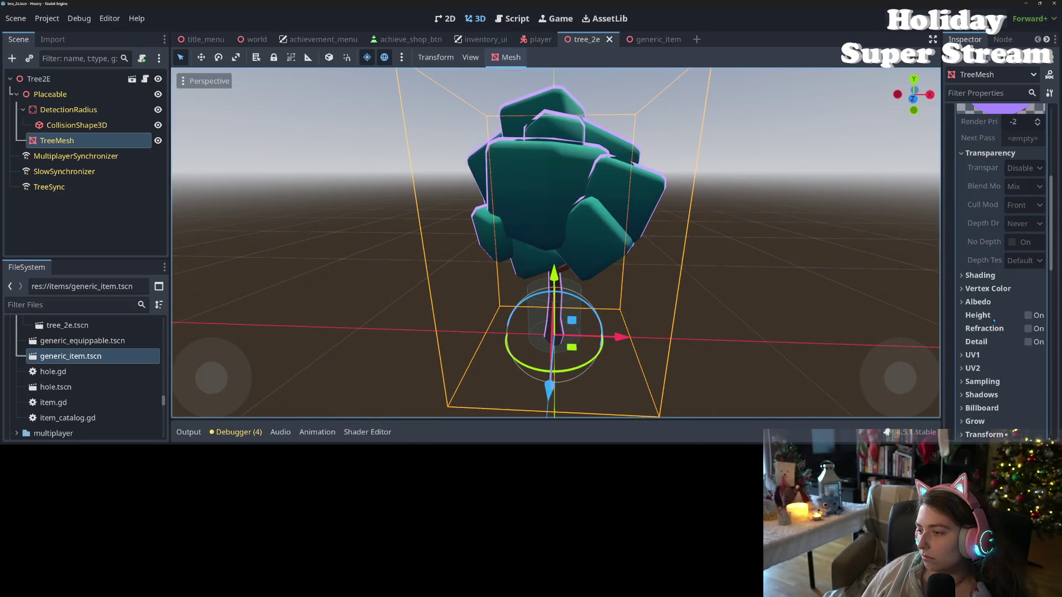
click(1000, 276)
click(1001, 279)
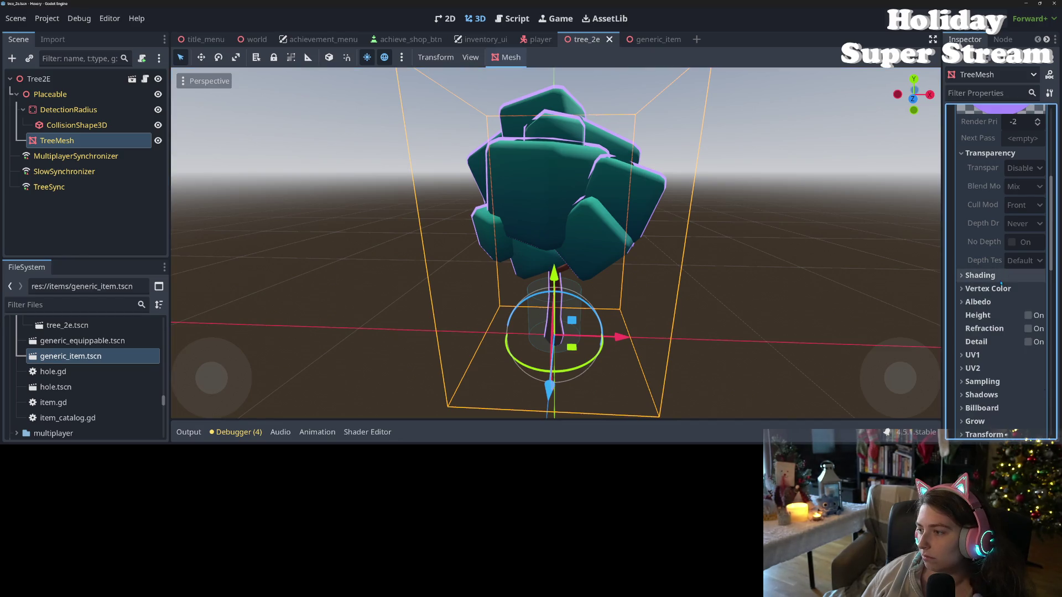
Orbit and zoom around the tree to inspect the purple overlay from the side.
scroll(1001, 285, up, 2)
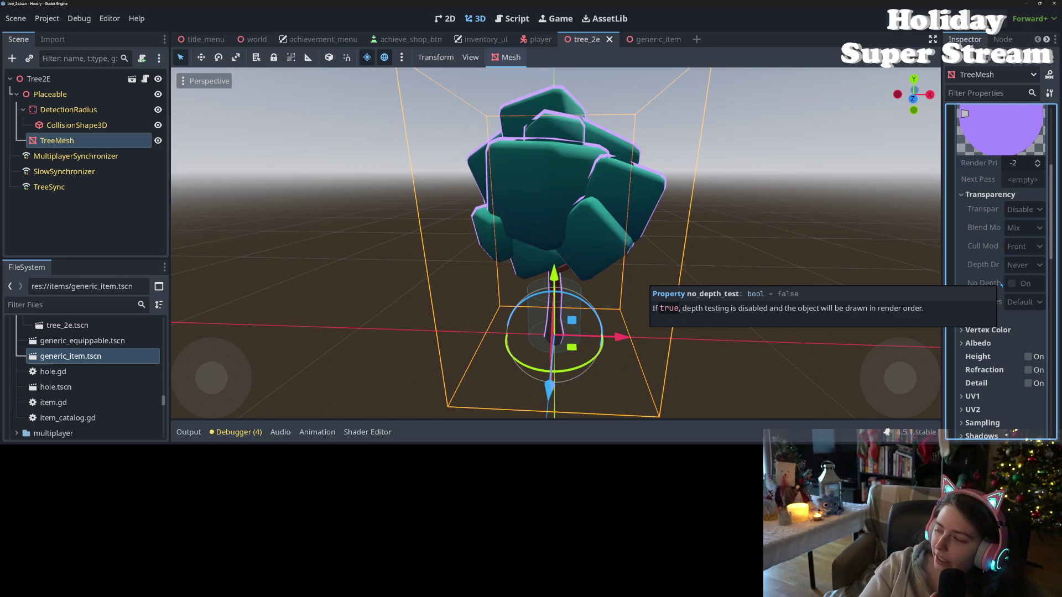
mouse_move(788, 314)
mouse_down()
mouse_move(685, 311)
mouse_move(816, 315)
mouse_move(708, 314)
mouse_up()
scroll(796, 314, down, 3)
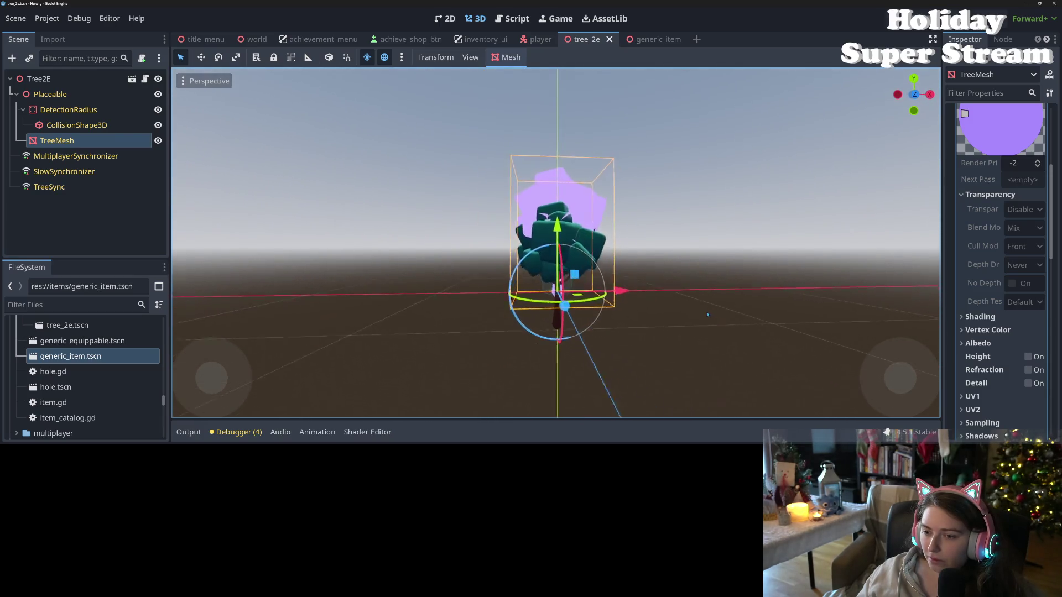
scroll(707, 315, up, 6)
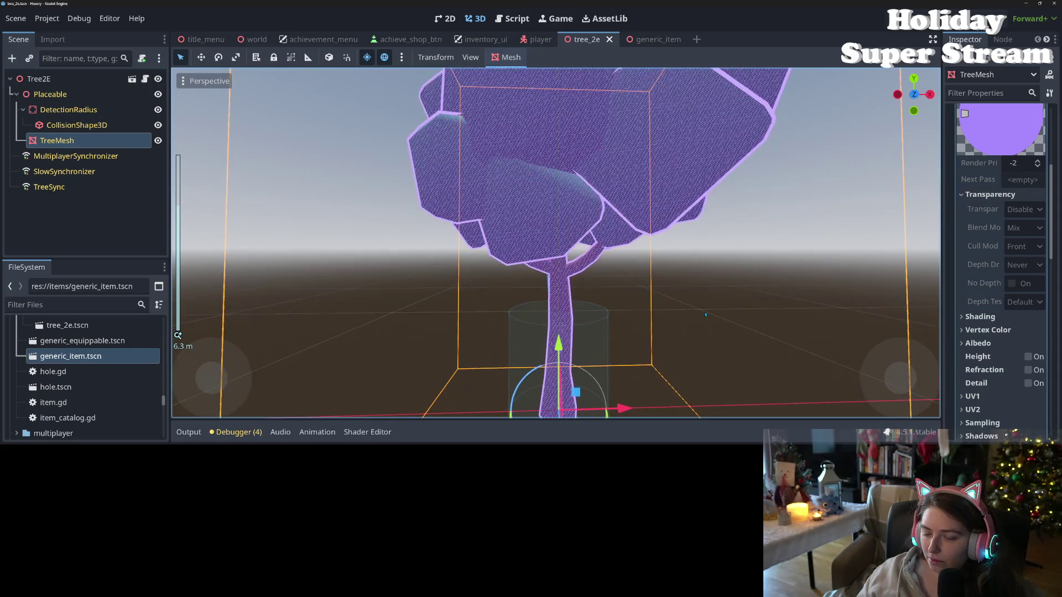
scroll(705, 315, up, 2)
scroll(702, 314, up, 2)
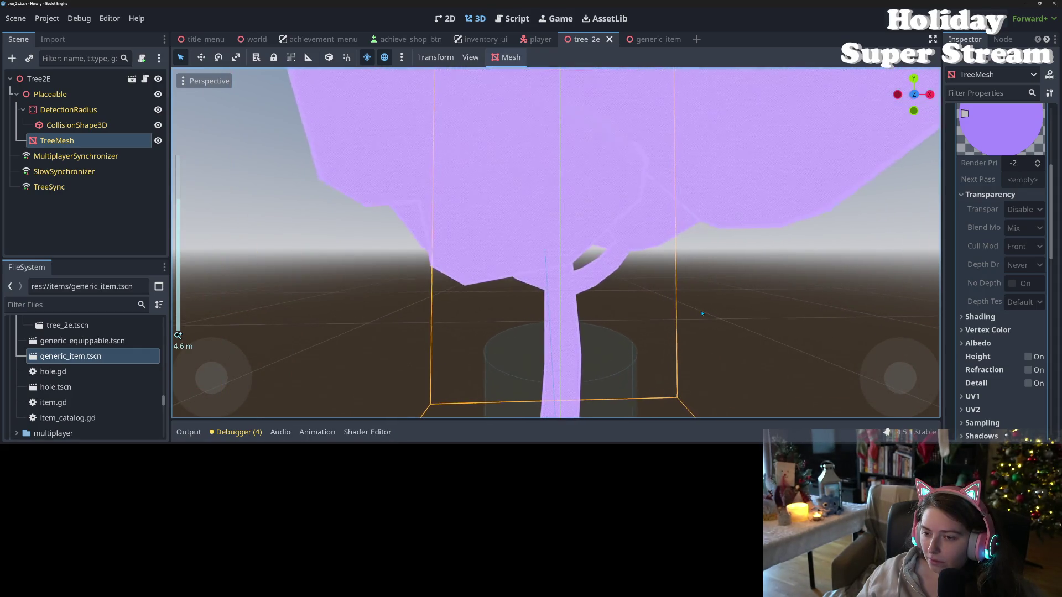
scroll(702, 314, down, 4)
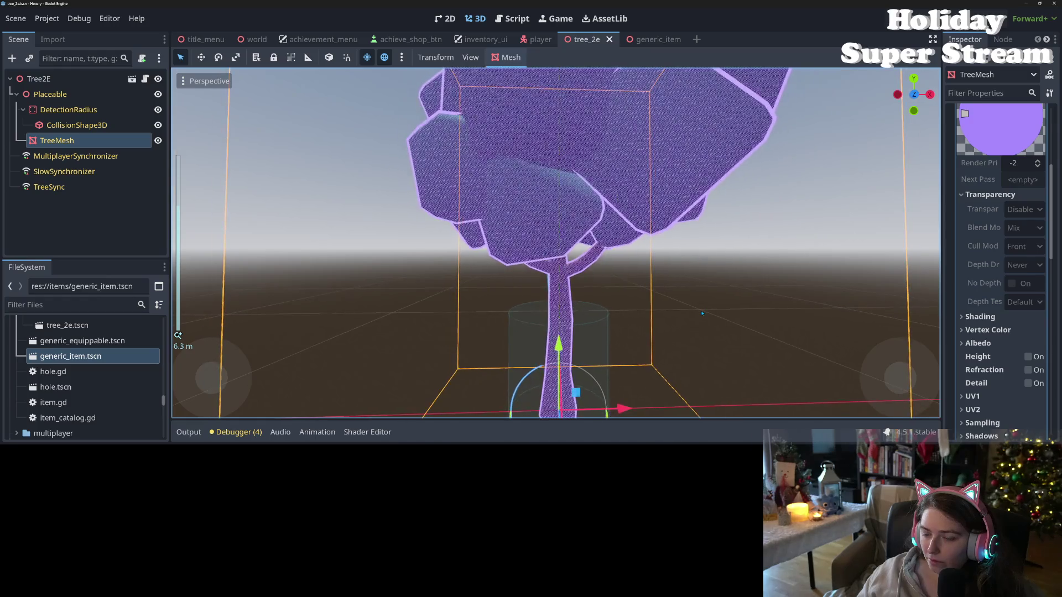
scroll(702, 313, down, 5)
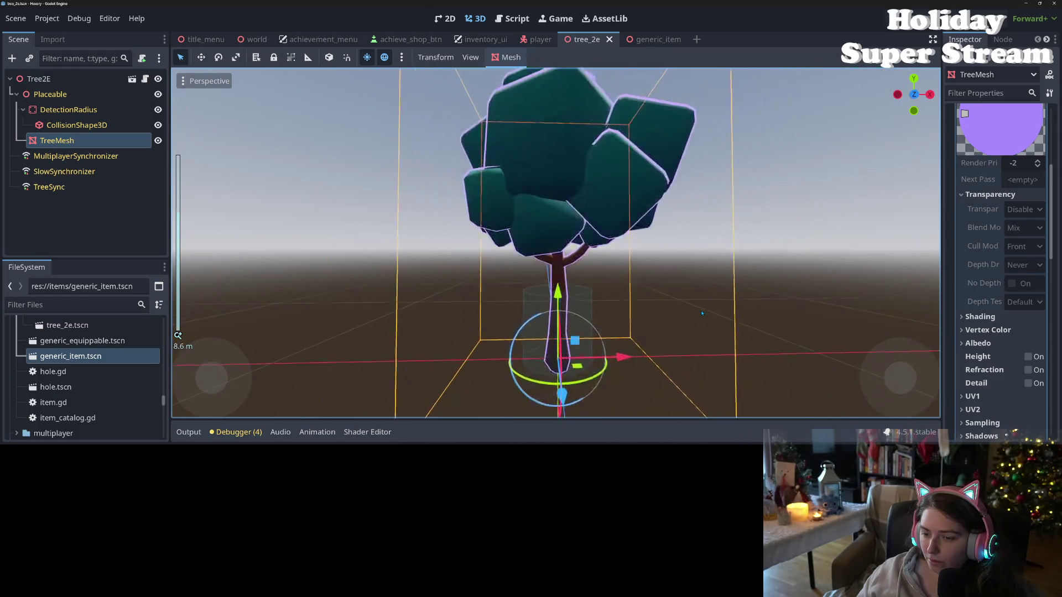
scroll(702, 313, up, 3)
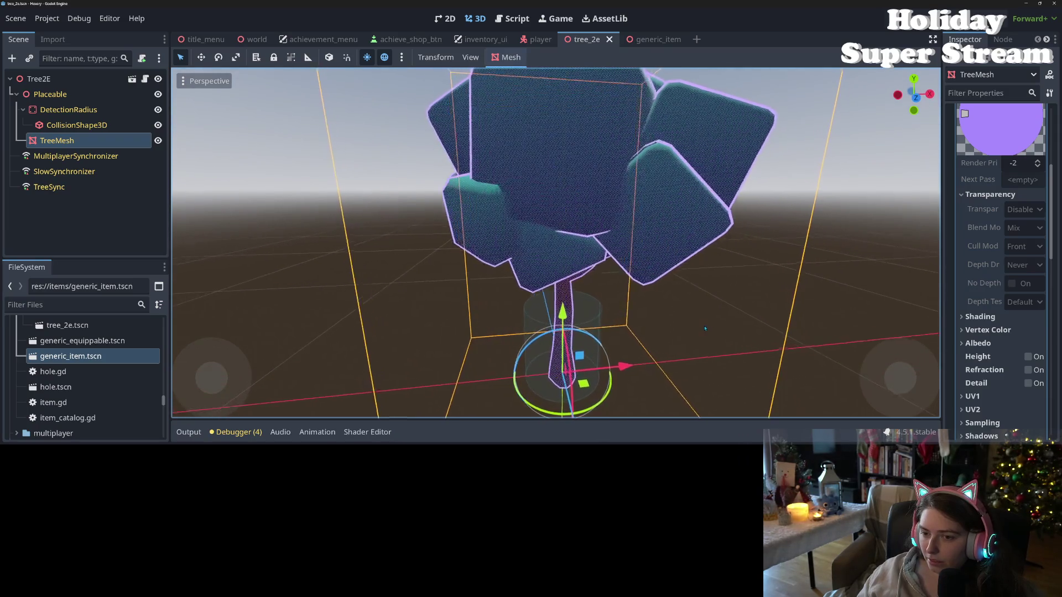
scroll(703, 327, down, 2)
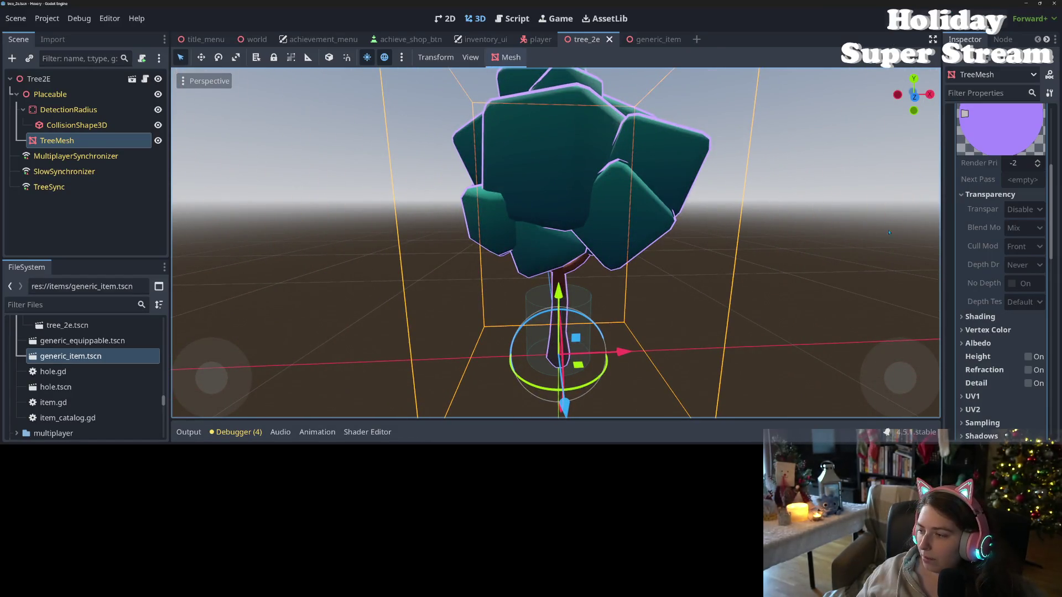
Restore the shader code panel and review tree_curve_material.tres changes in GitHub Desktop.
click(378, 433)
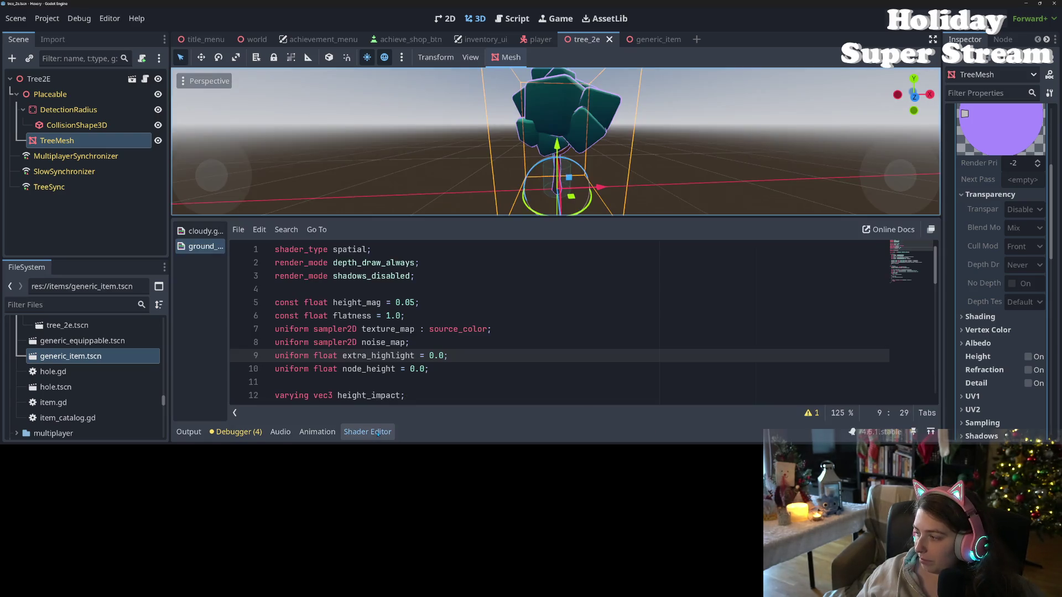
click(691, 335)
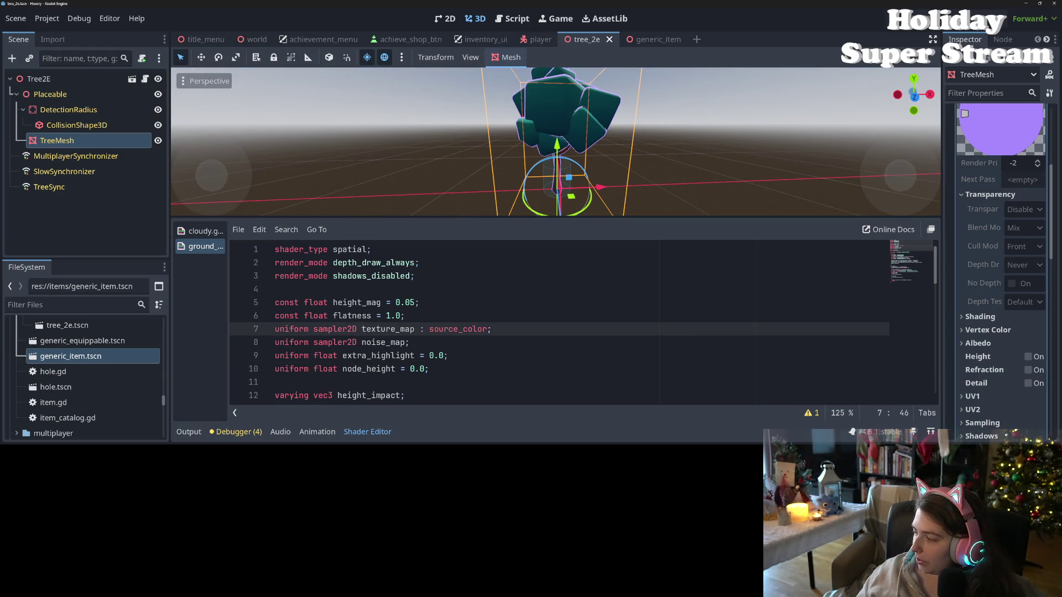
key(alt+Tab)
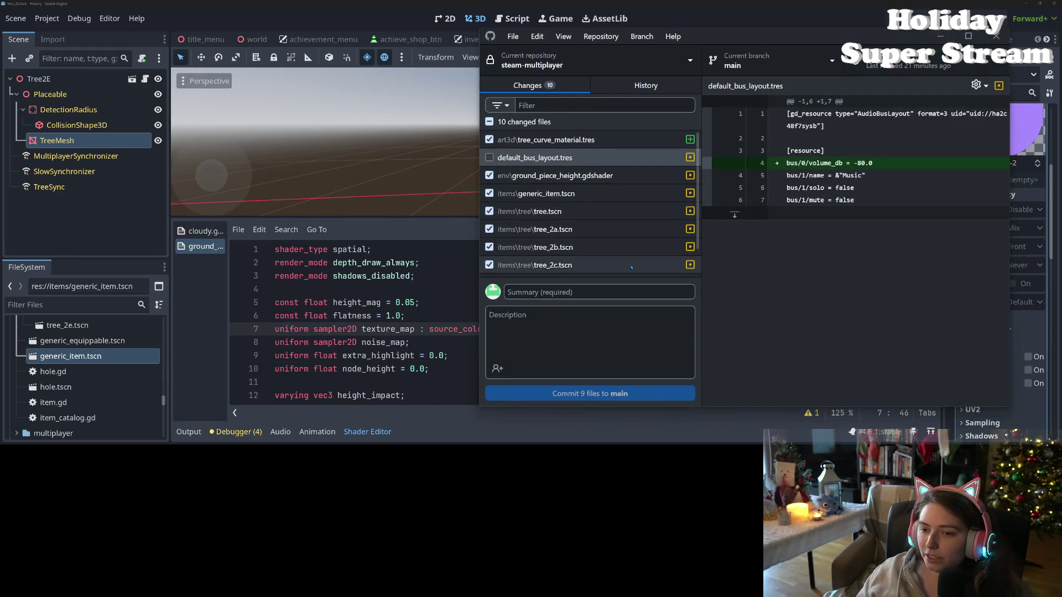
click(568, 141)
key(alt+Tab)
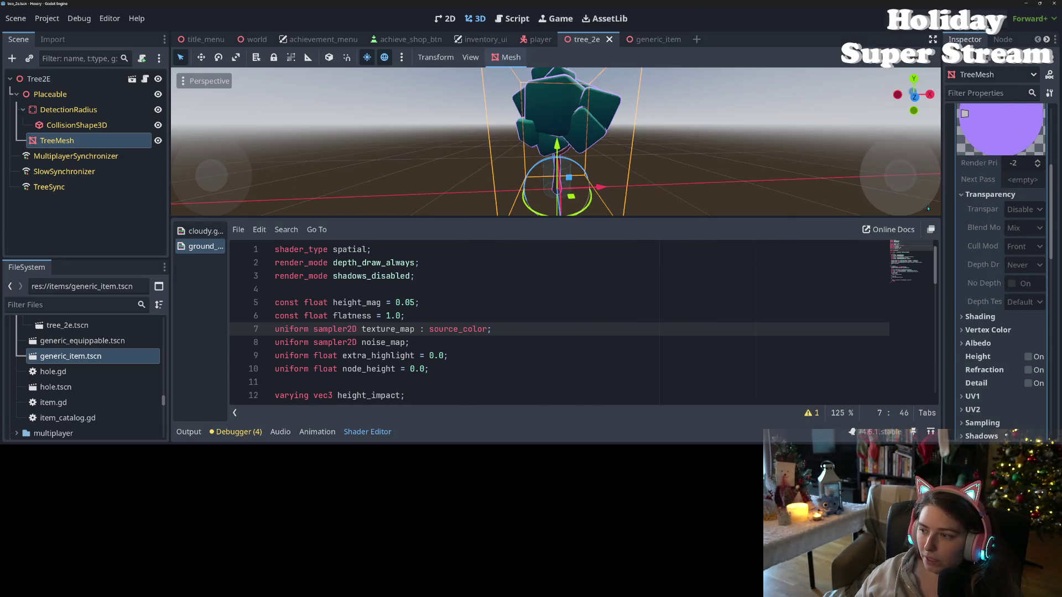
Clear TreeMesh's material override, save tree_2e, and review the ground shader diff in GitHub Desktop.
scroll(994, 226, up, 3)
click(993, 221)
key(ctrl+s)
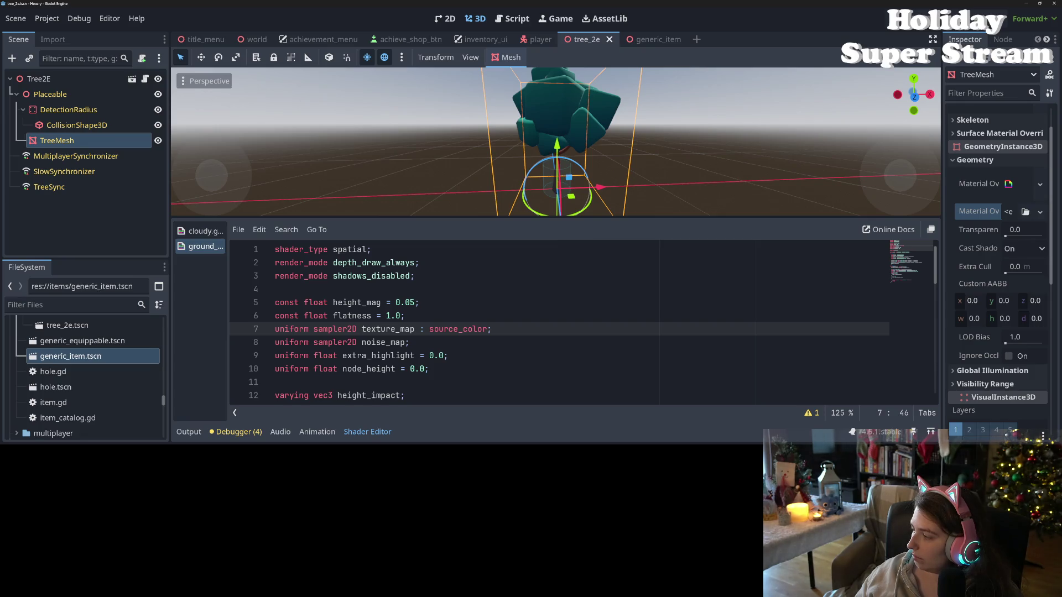
key(alt+Tab)
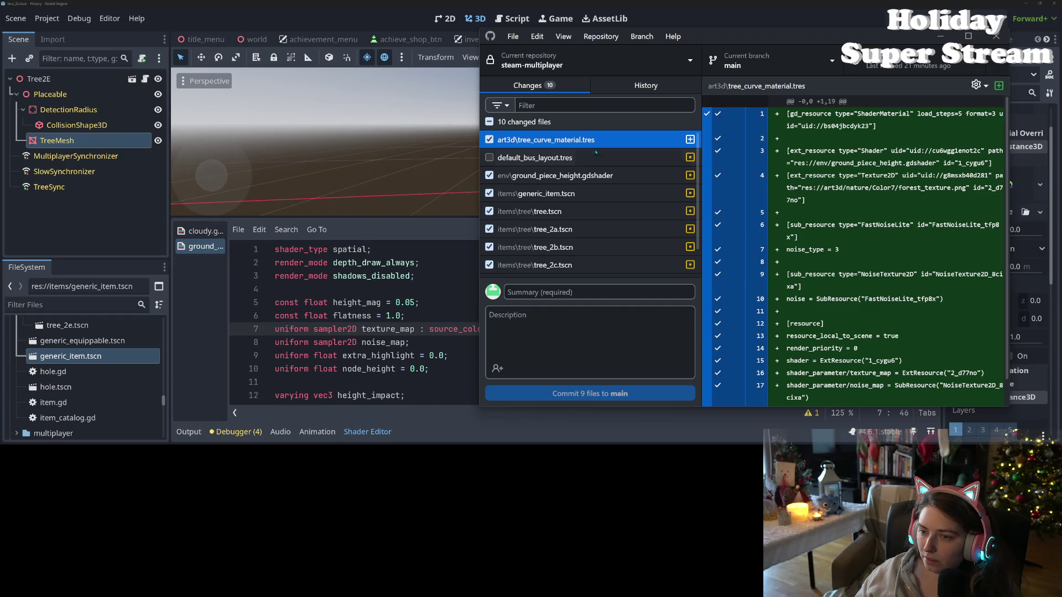
click(595, 175)
Review and uncheck ground_piece_height.gdshader and generic_item.tscn in the Changes list.
click(595, 193)
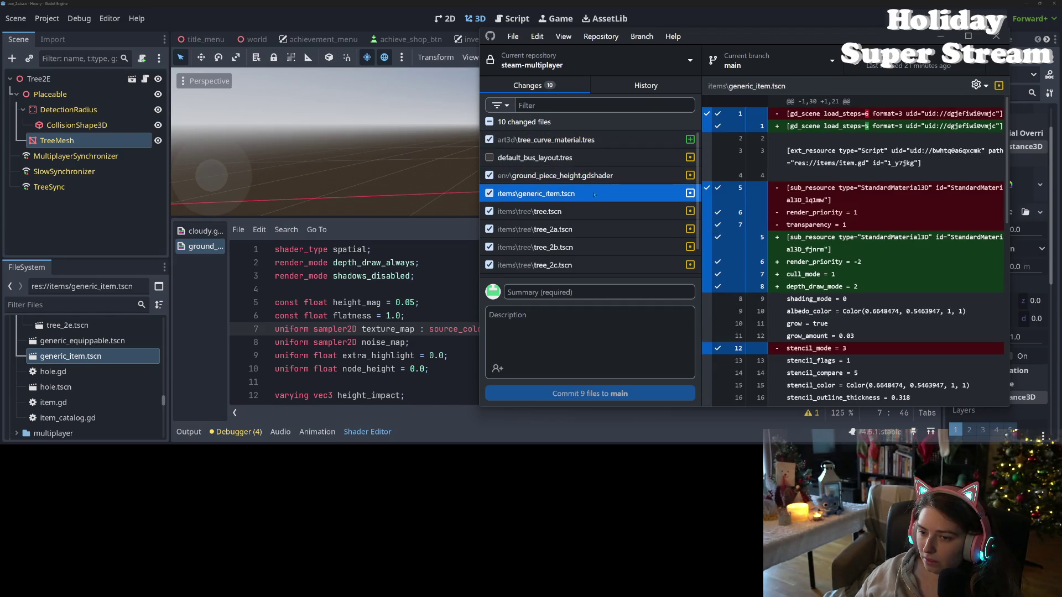
click(577, 182)
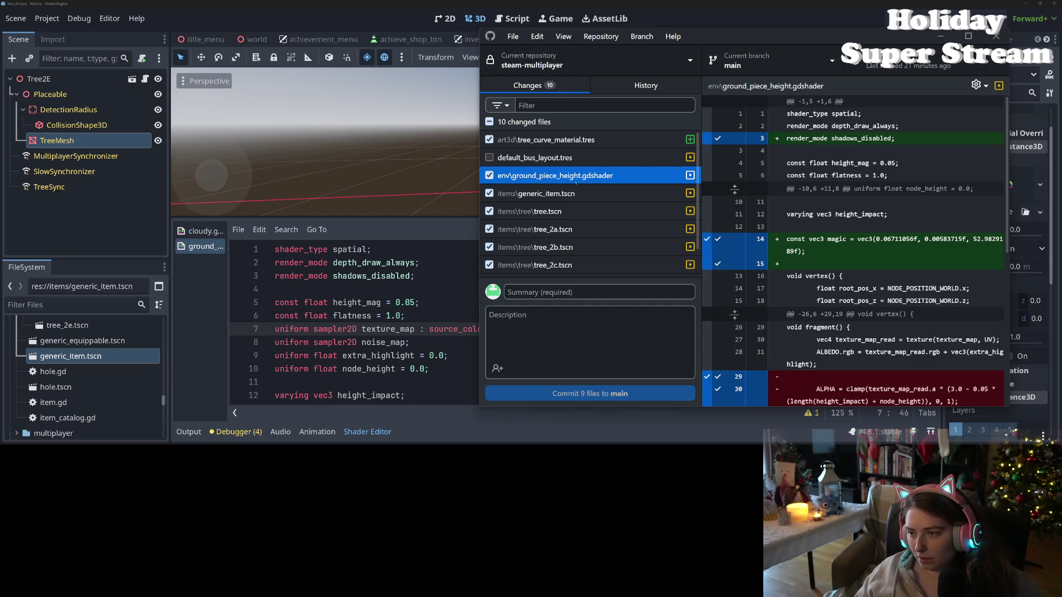
click(489, 176)
click(530, 193)
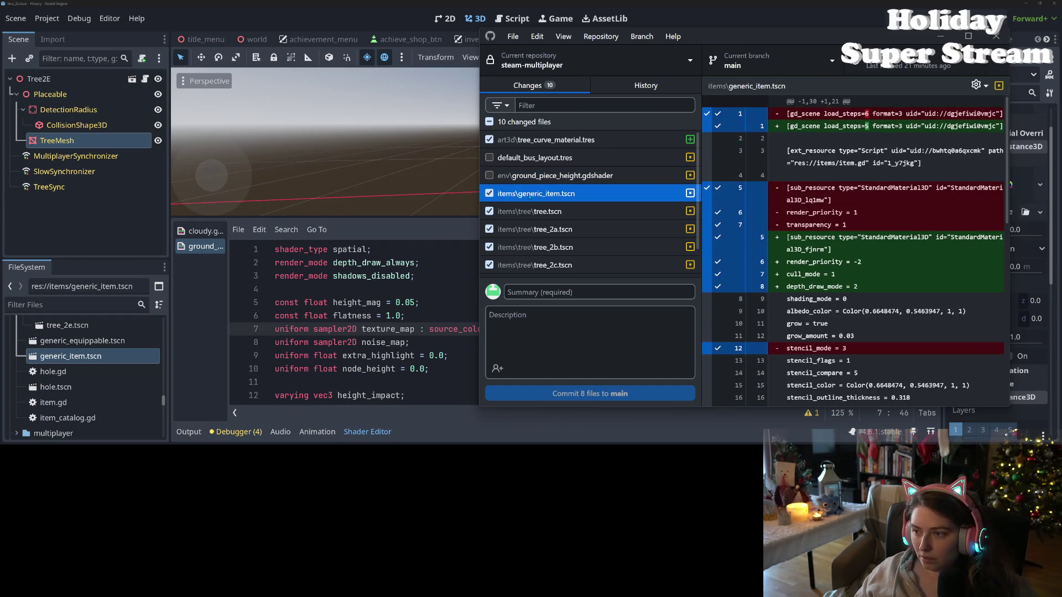
scroll(530, 194, down, 1)
click(489, 174)
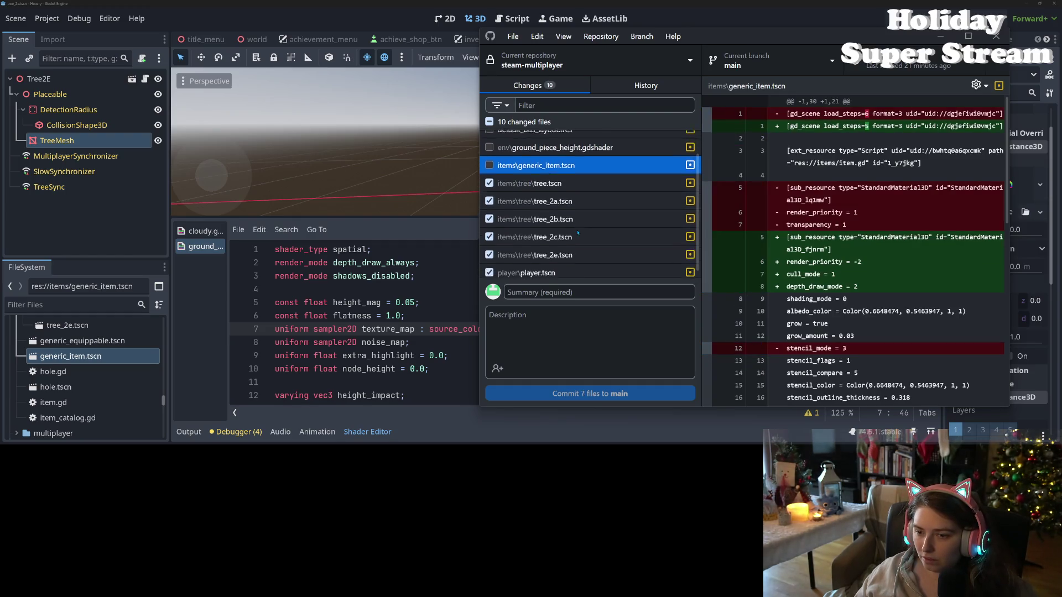
Scroll through player.tscn's diff, then bring the Godot editor back to the front.
click(578, 269)
scroll(854, 252, down, 10)
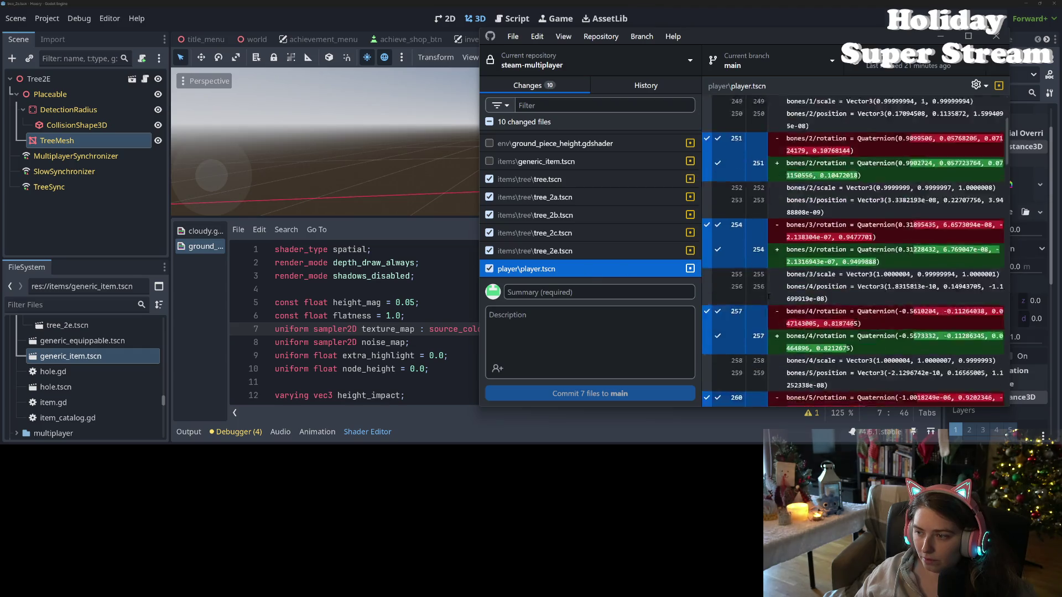
scroll(760, 298, down, 3)
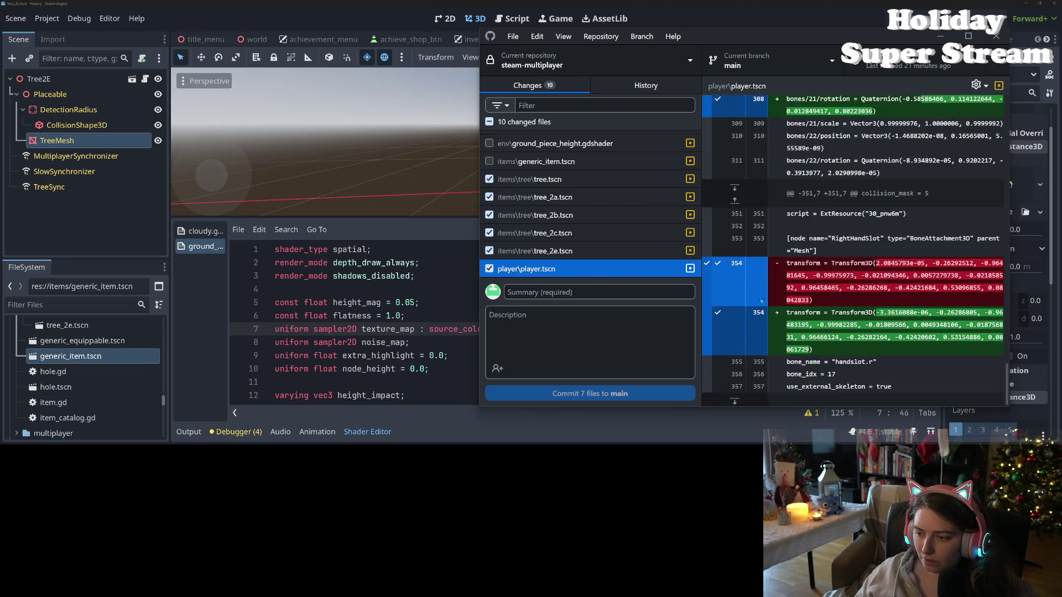
scroll(761, 301, up, 5)
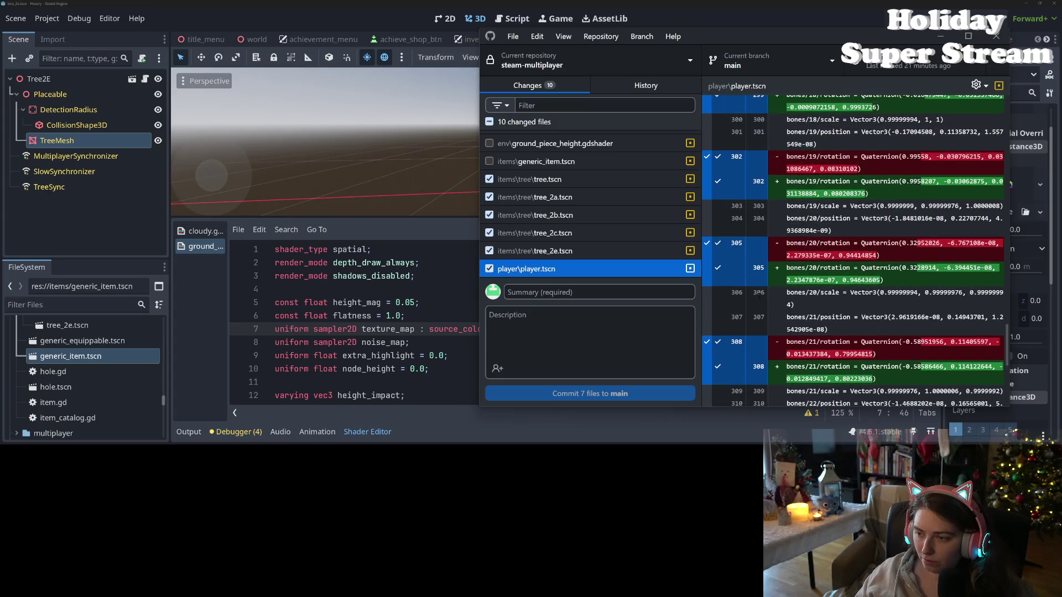
scroll(758, 292, up, 8)
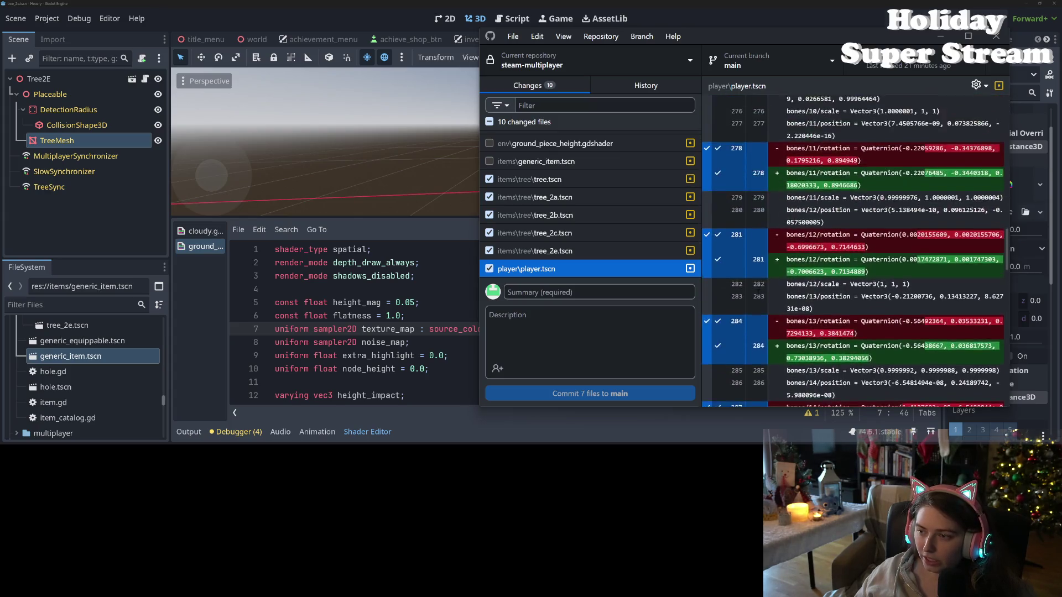
scroll(755, 289, up, 5)
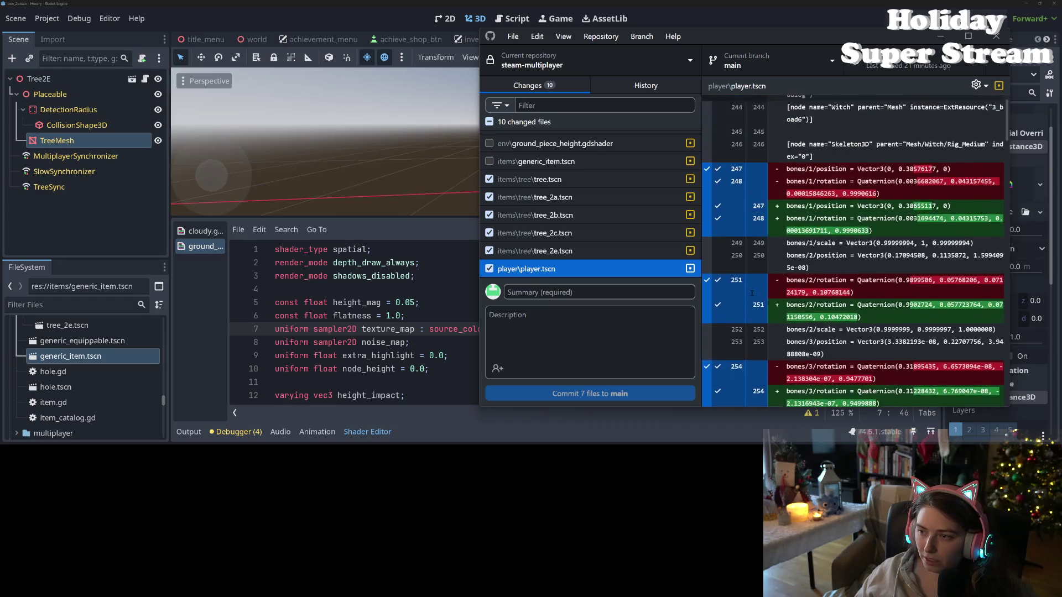
click(504, 12)
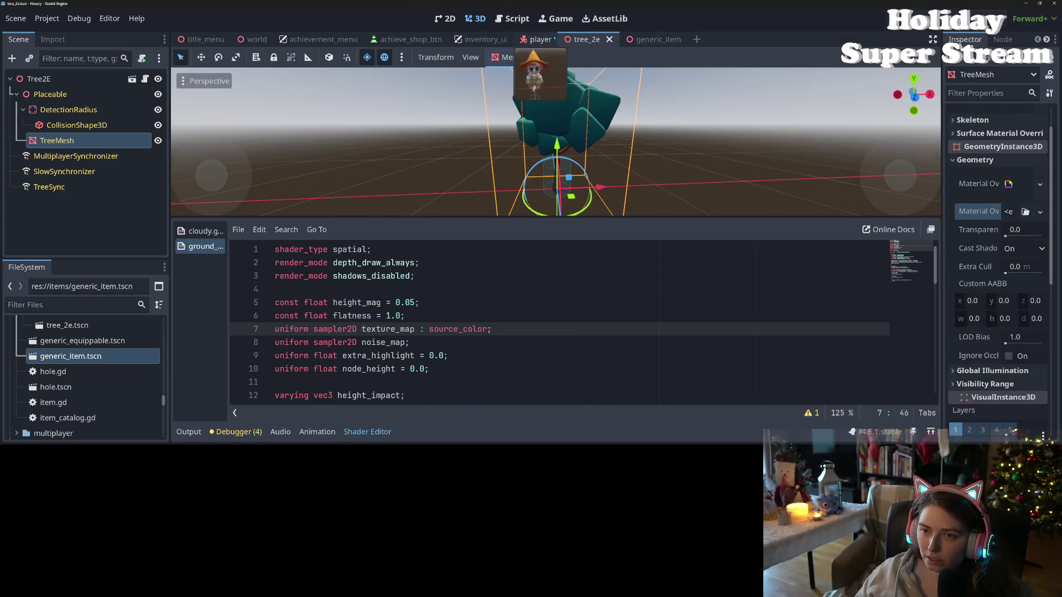
In the player scene, focus Witch_Glasses and clear its Surface Material Override slot 1.
click(539, 39)
scroll(97, 133, up, 5)
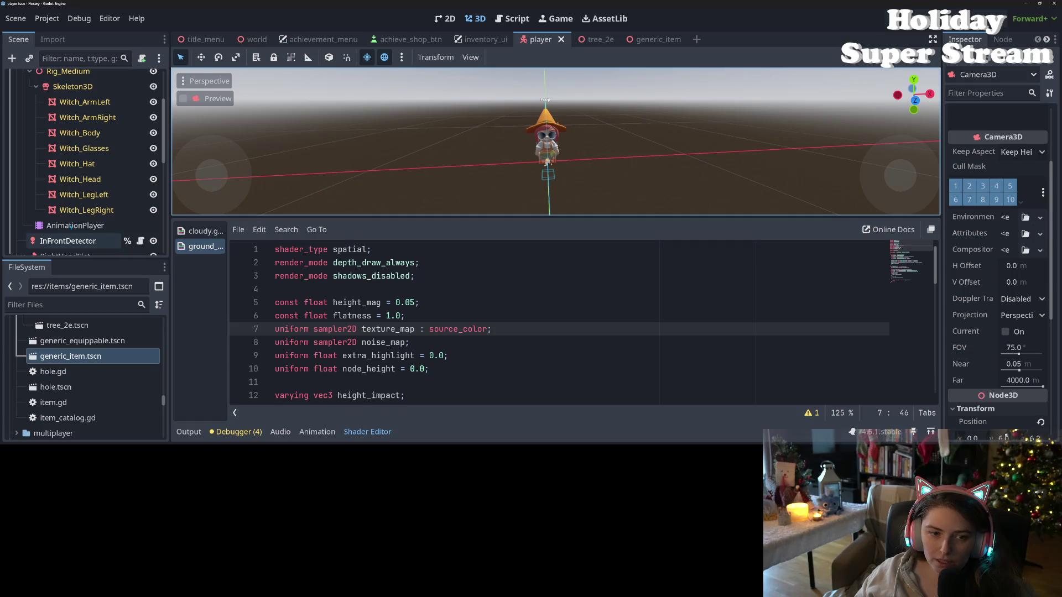
double_click(89, 148)
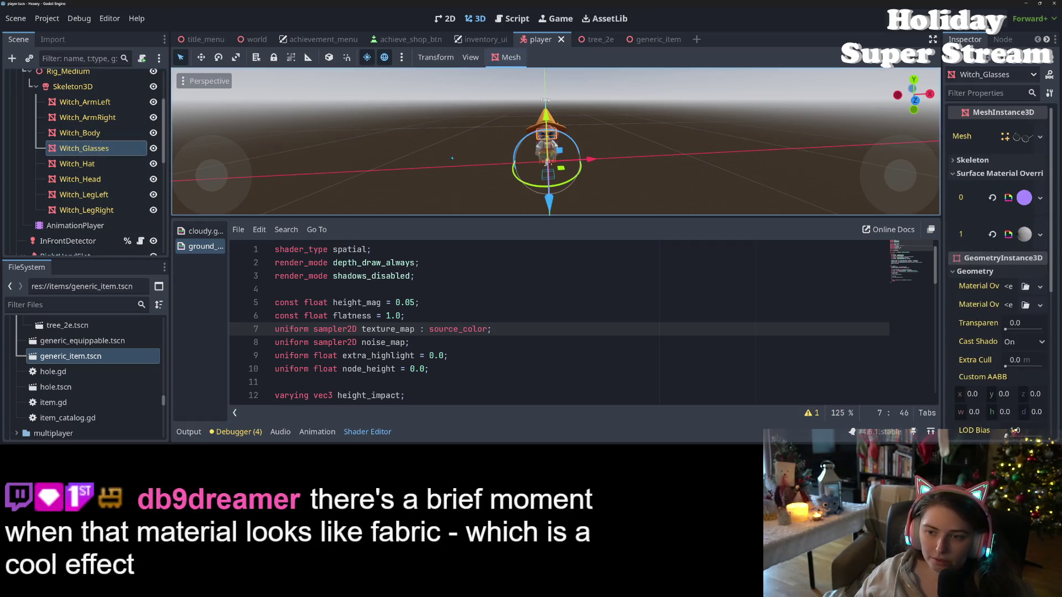
mouse_move(588, 156)
mouse_down()
mouse_move(522, 148)
mouse_move(587, 156)
mouse_up()
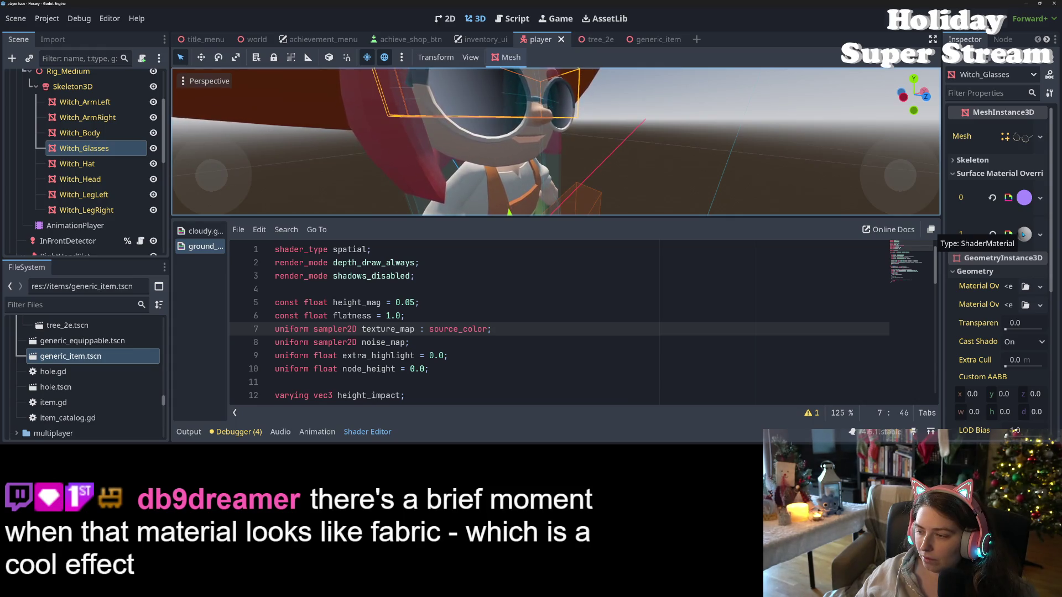
click(1023, 234)
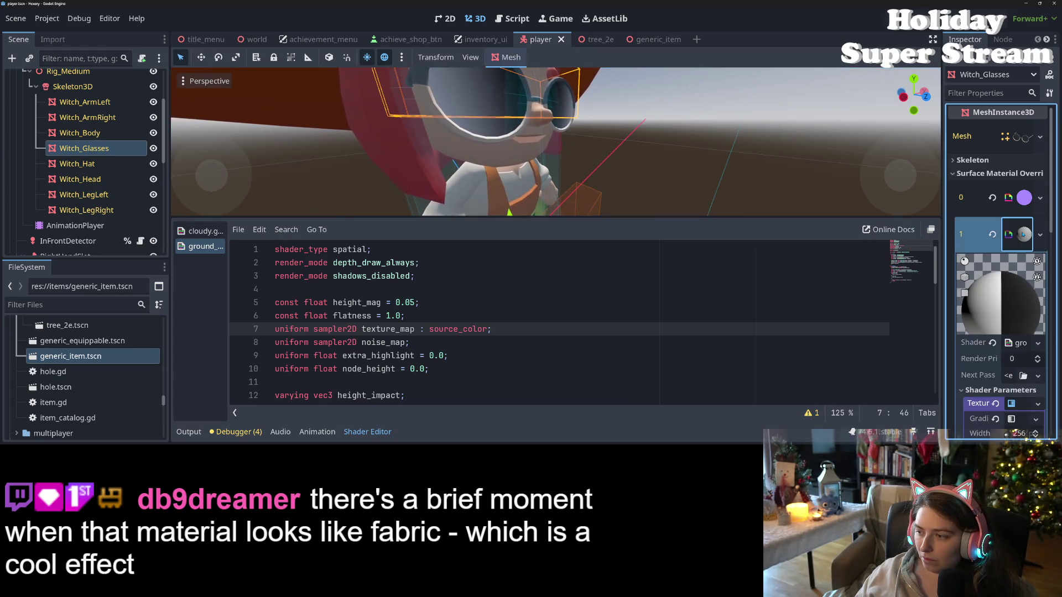
click(1023, 235)
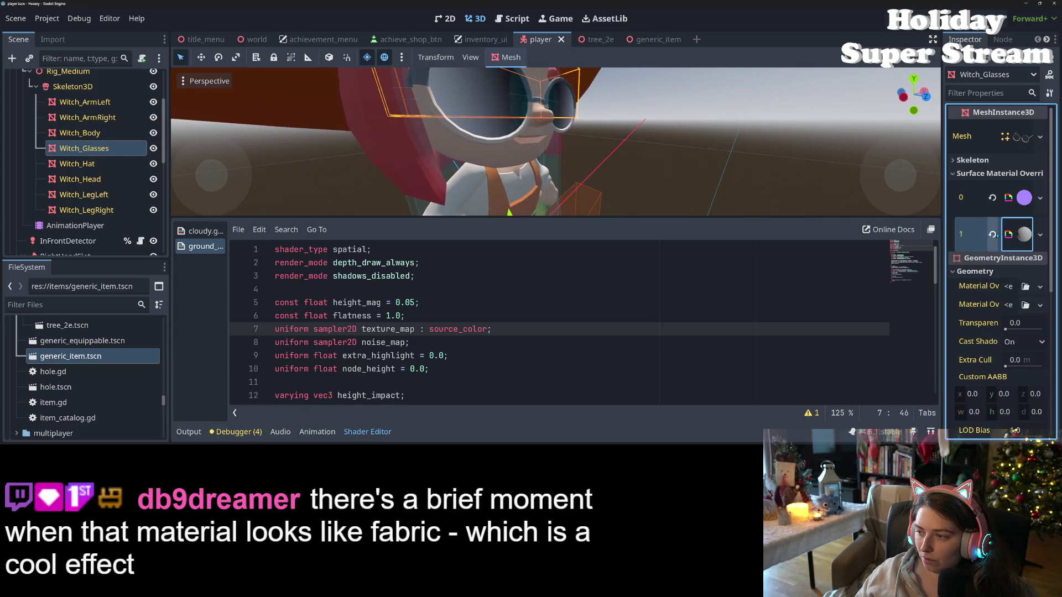
click(993, 235)
Orbit around the witch to check the glasses, then save and close the player scene.
scroll(737, 148, down, 3)
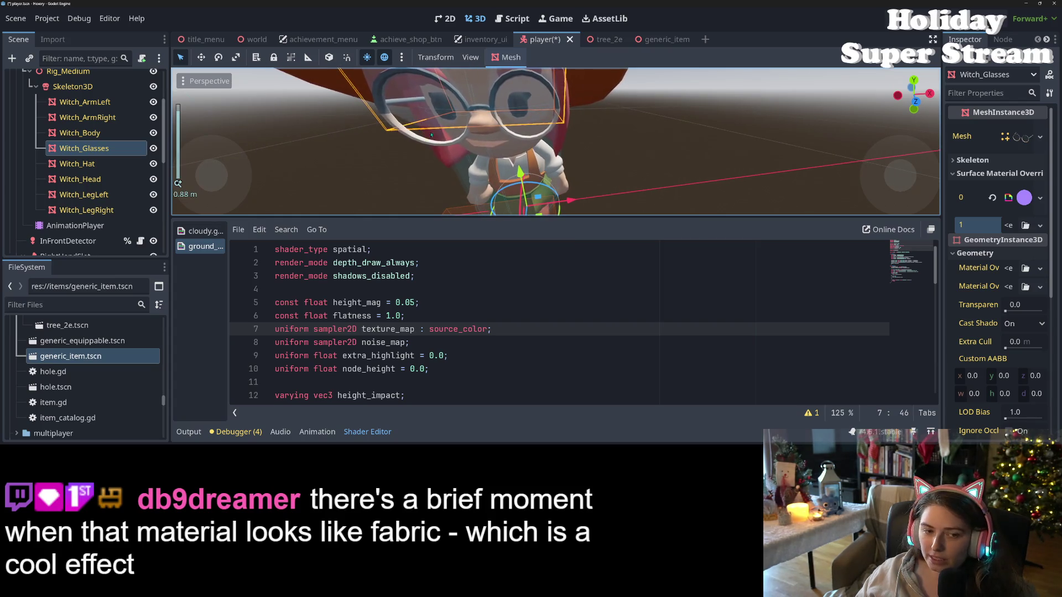
scroll(718, 168, down, 2)
scroll(717, 168, up, 2)
mouse_move(718, 167)
mouse_down()
mouse_move(632, 155)
mouse_move(706, 146)
mouse_move(724, 166)
mouse_up()
scroll(724, 166, down, 8)
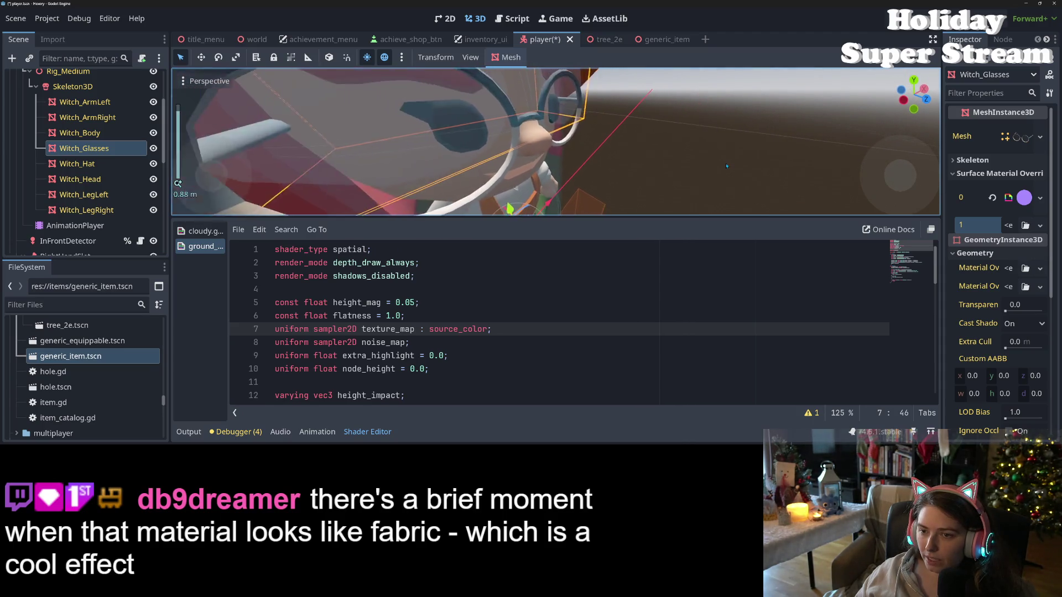
mouse_move(726, 172)
mouse_down()
mouse_move(602, 163)
mouse_move(719, 172)
mouse_up()
scroll(758, 177, up, 5)
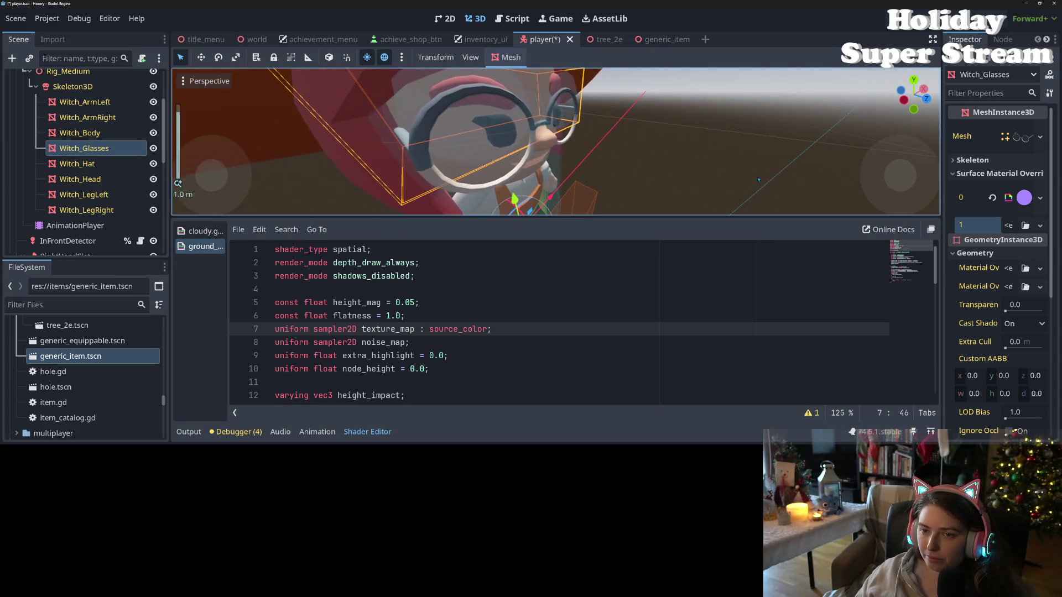
scroll(669, 168, down, 4)
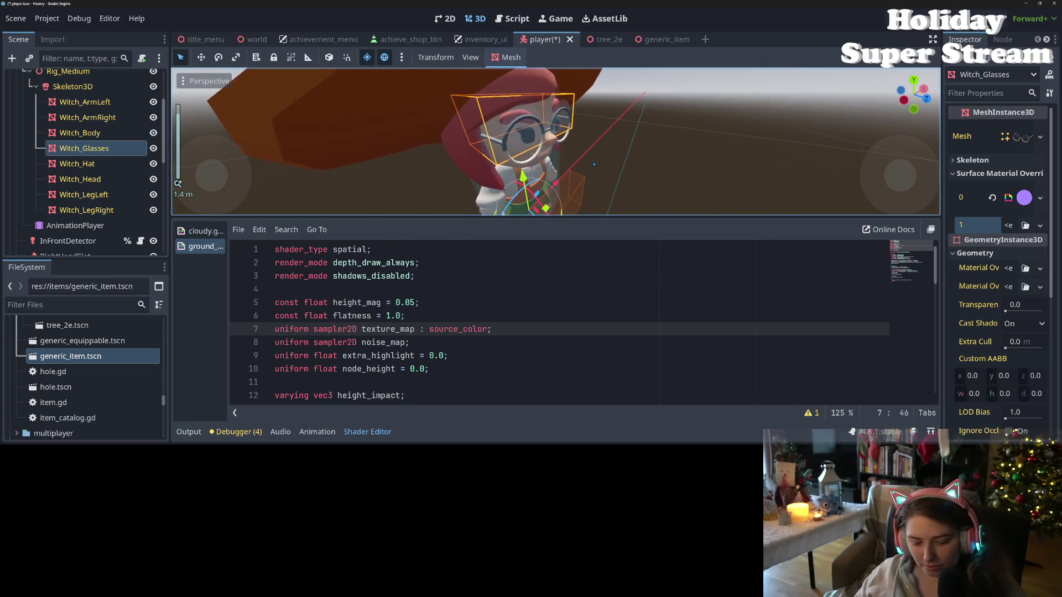
key(ctrl+s)
click(561, 39)
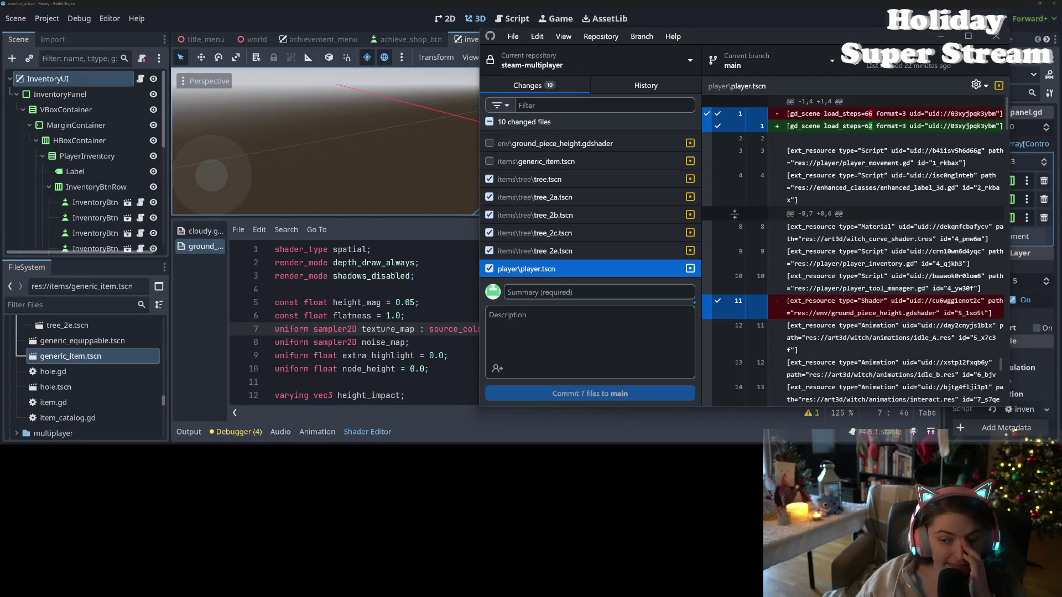
Uncheck player.tscn and commit six files to main as 'changes to comcmon material with height offset'.
click(489, 268)
scroll(531, 233, up, 1)
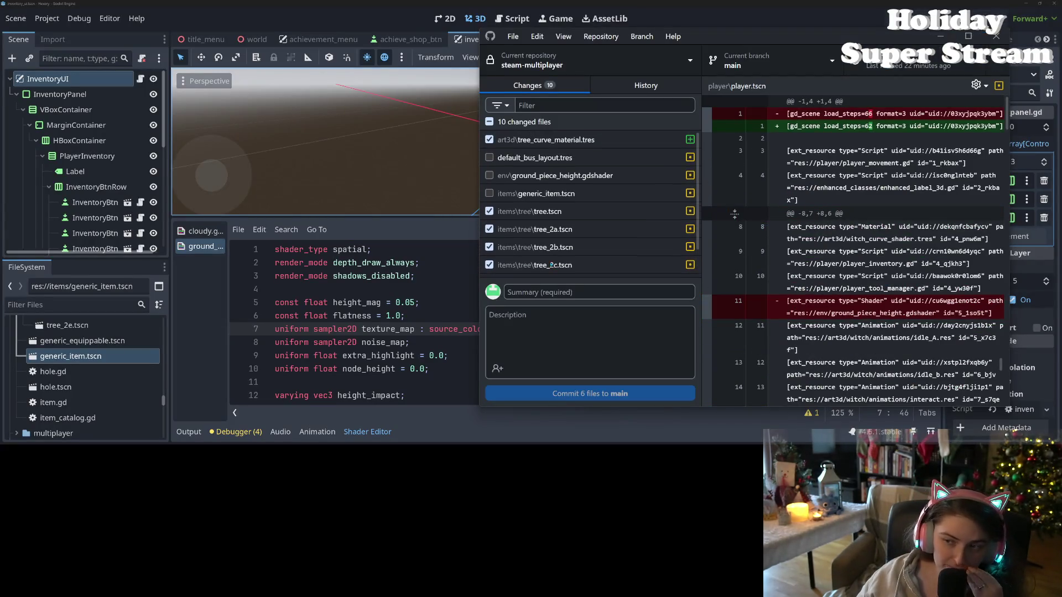
click(580, 292)
text(changes)
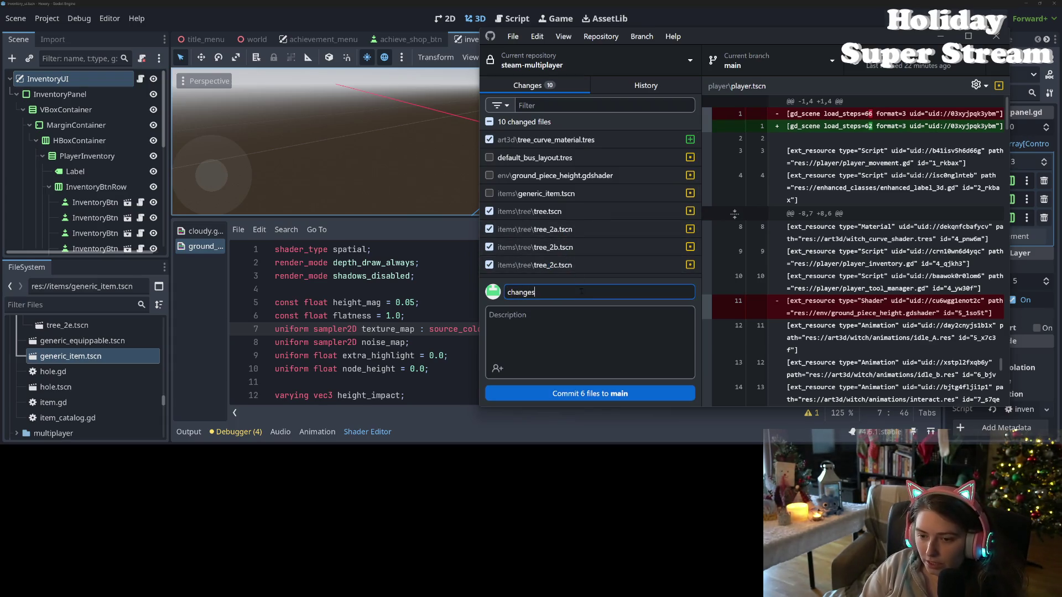
text( trees to comc)
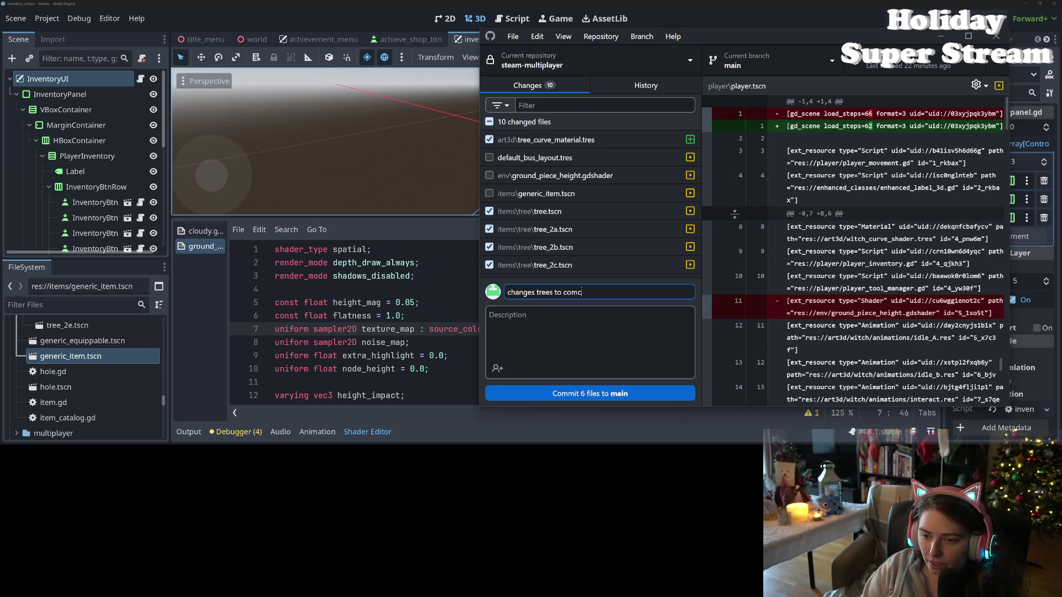
key(BackSpace)
text(mon )
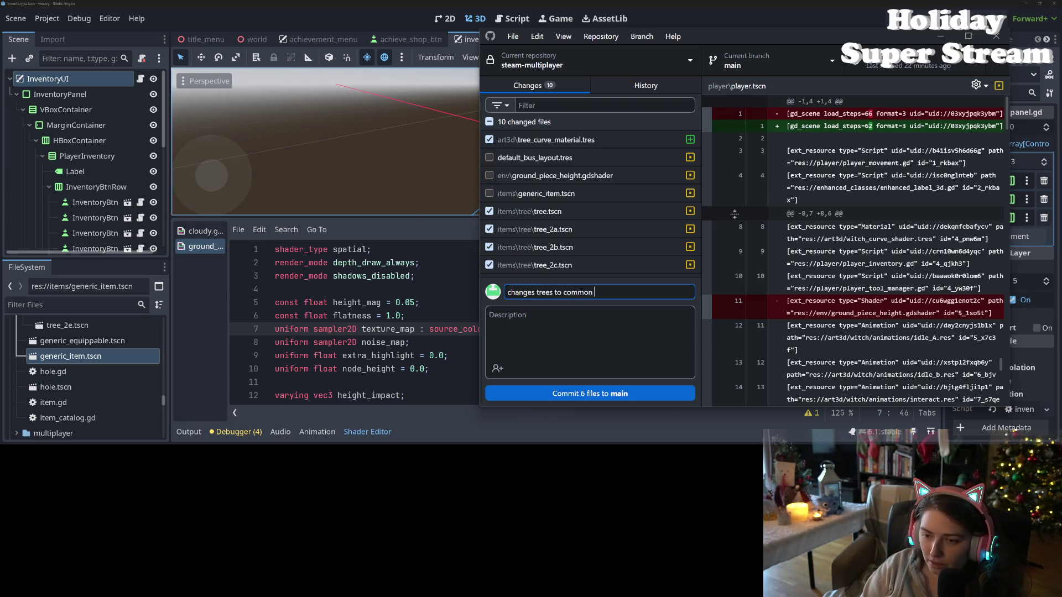
text(material wi)
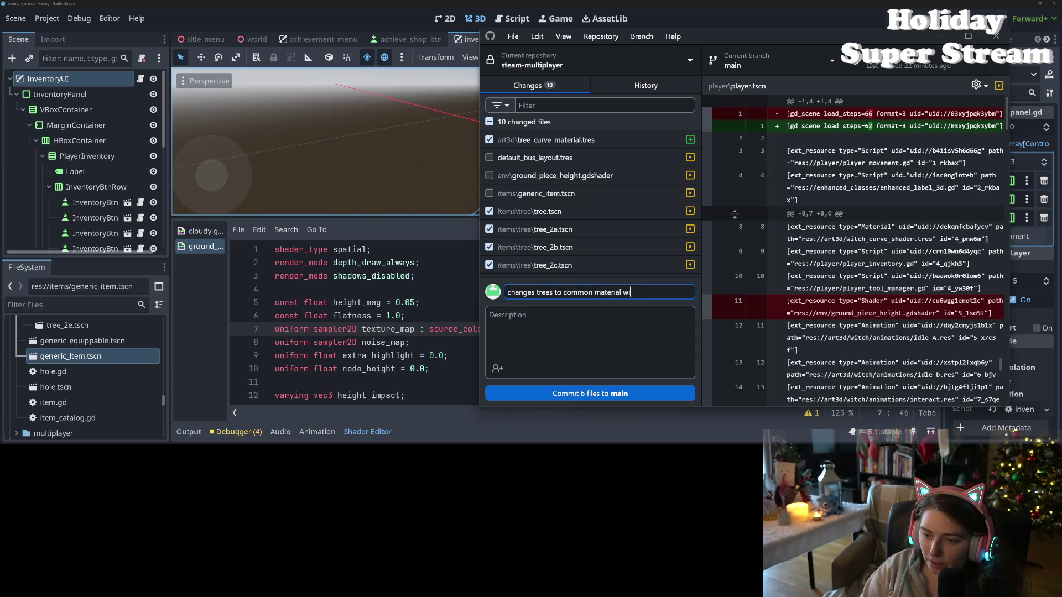
text(th height offset)
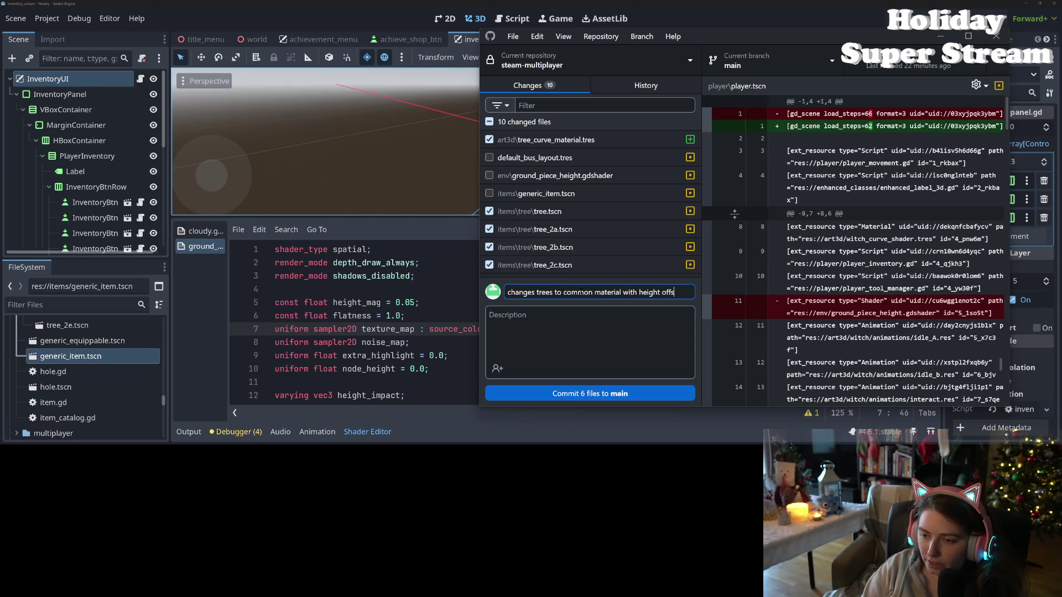
click(600, 394)
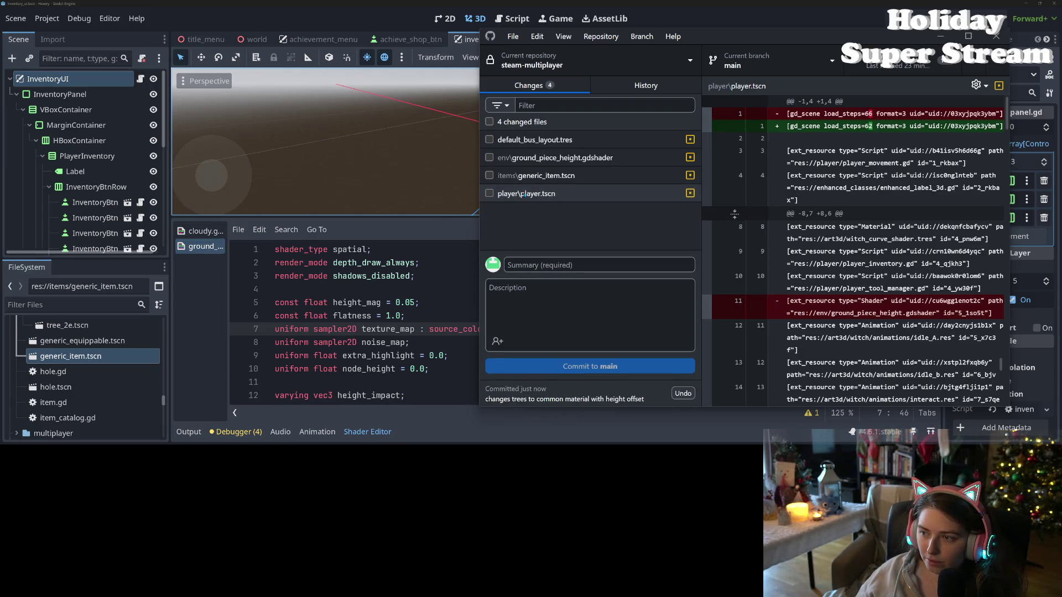
click(524, 194)
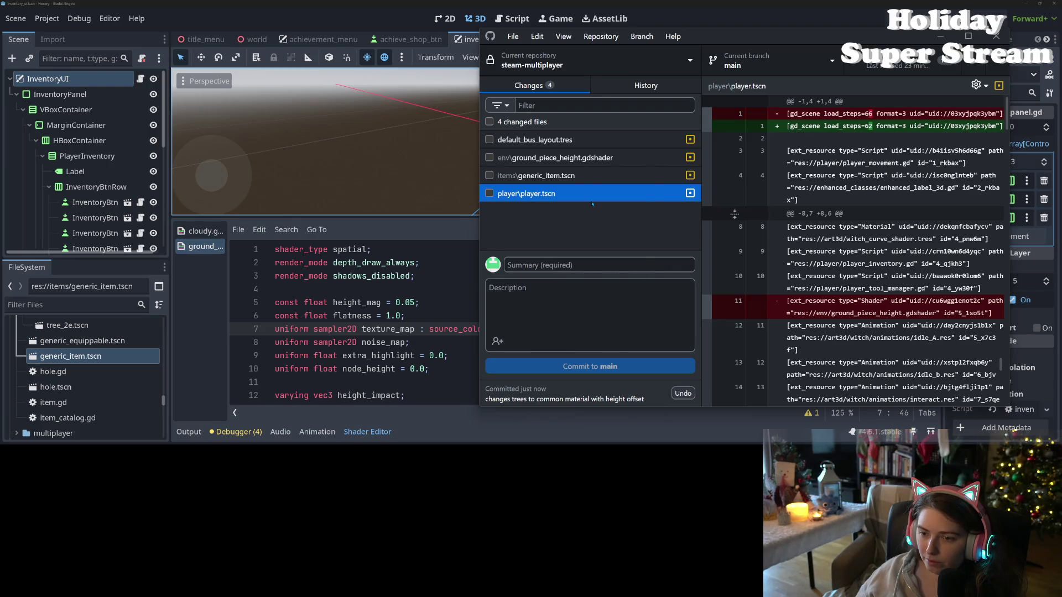
Commit generic_item.tscn alone to main with summary 'updates highlight to actually work'.
click(560, 176)
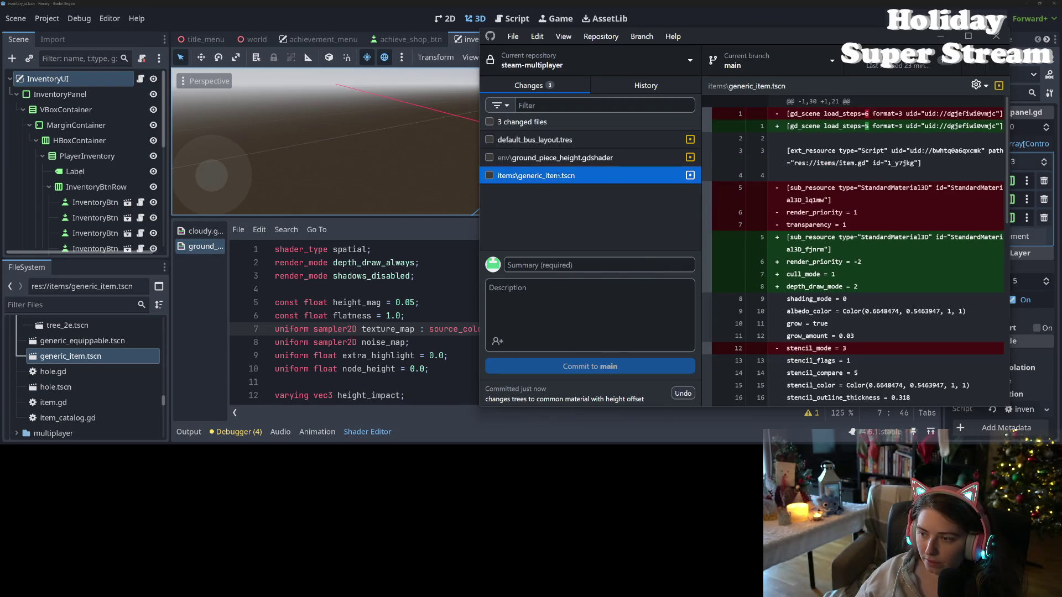
key(space)
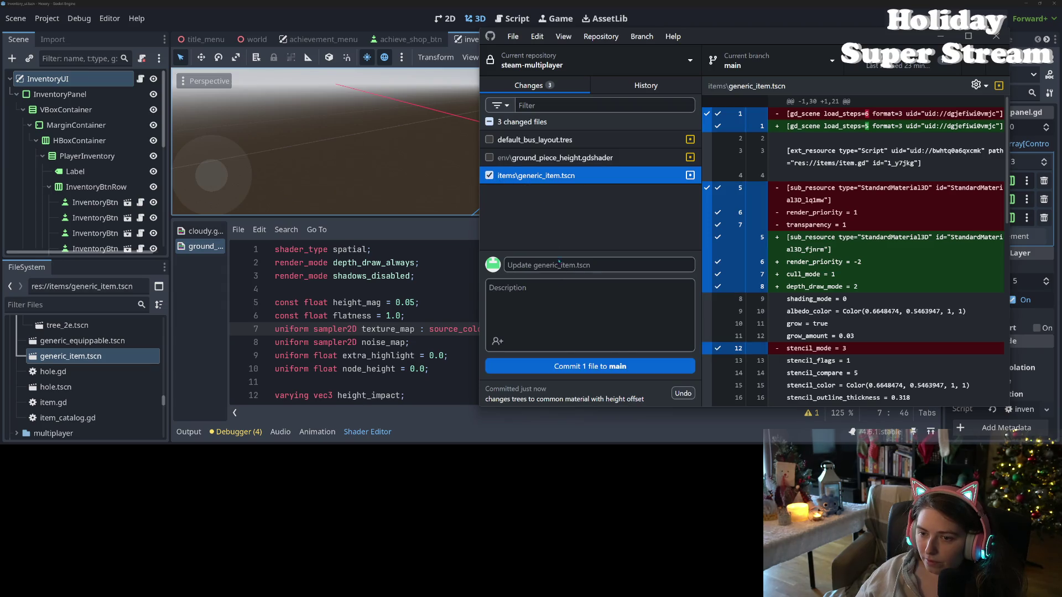
click(565, 265)
text(update)
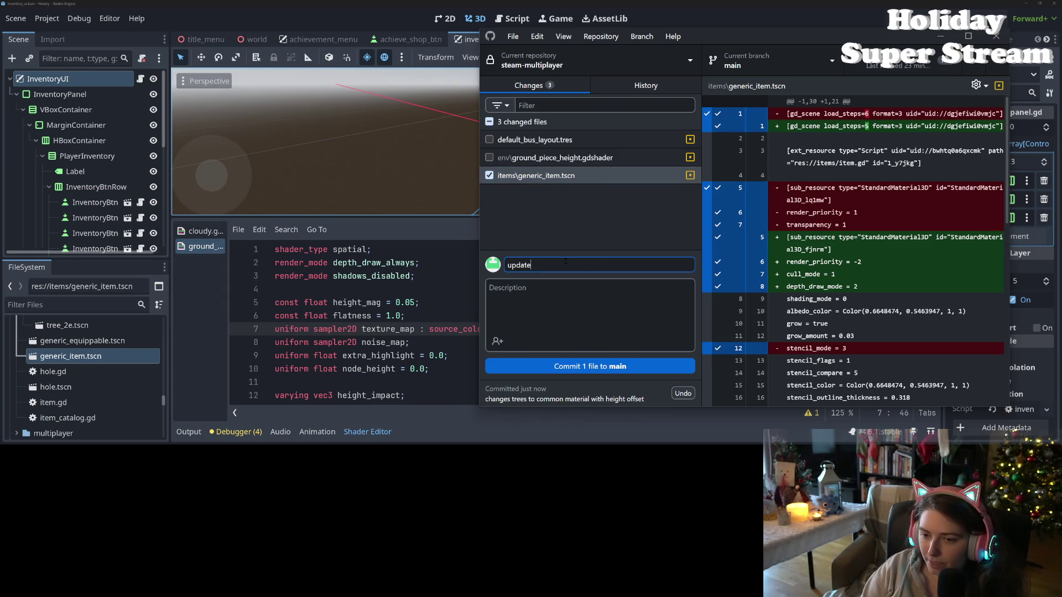
text(s highlight to wo)
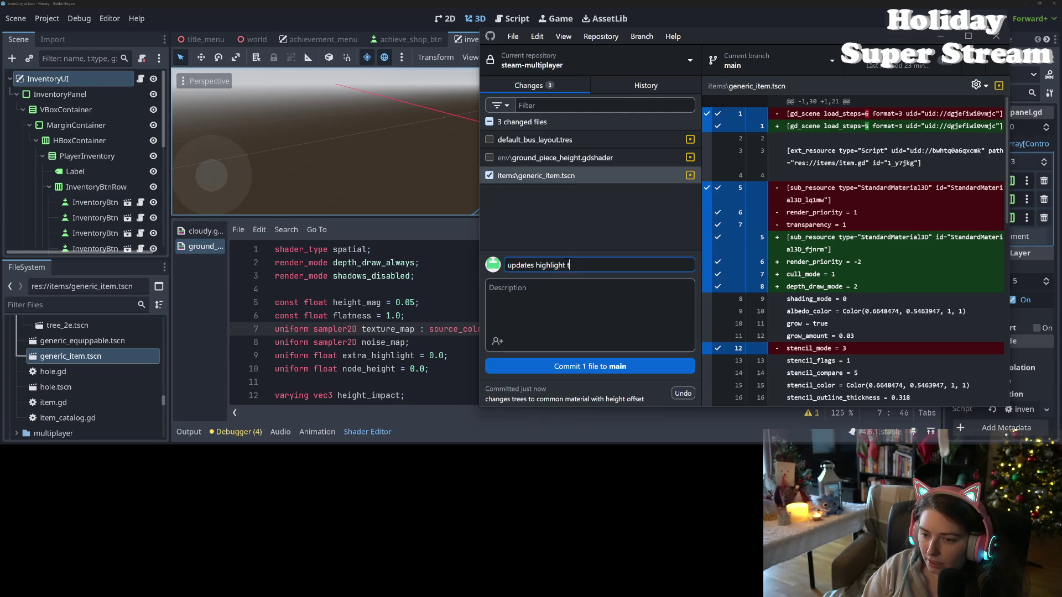
key(BackSpace)
key(BackSpace)
text(actually work)
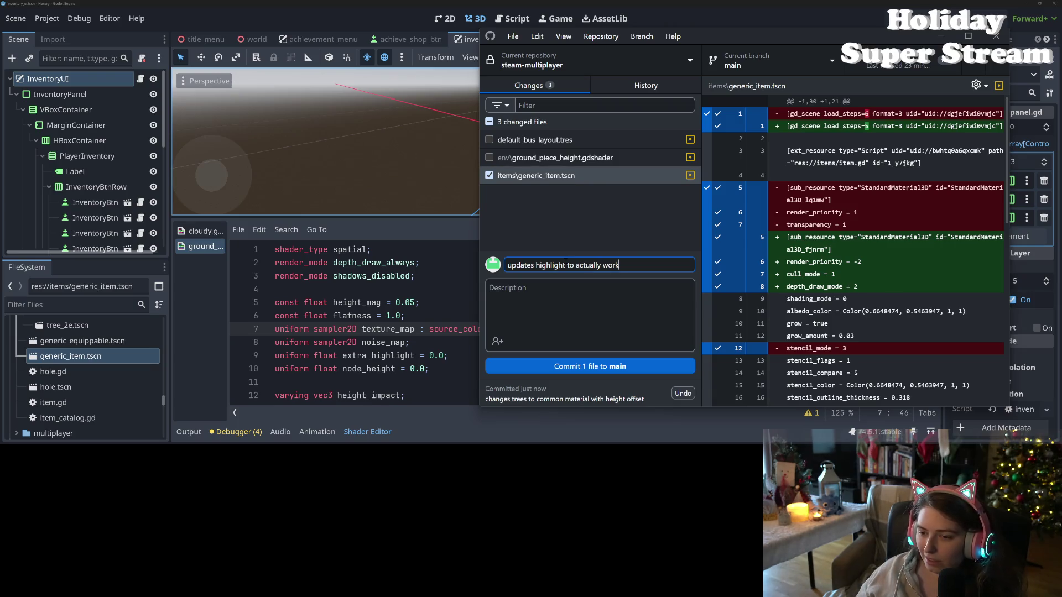
click(590, 366)
Commit the ground shader to main with a summary about dithering near camera on trees, then return to Godot.
click(510, 159)
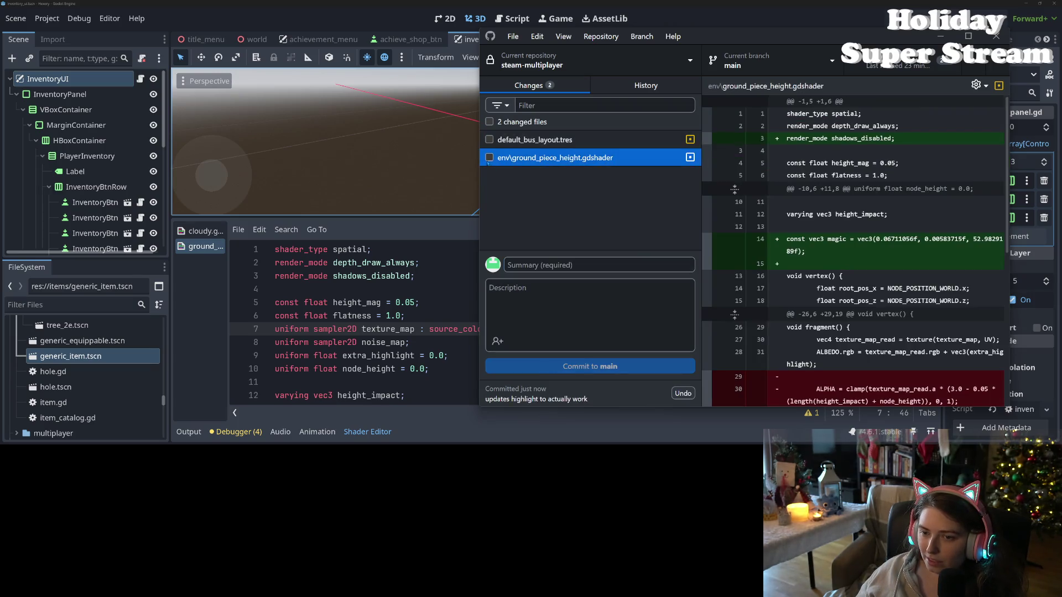
key(Tab)
text(update)
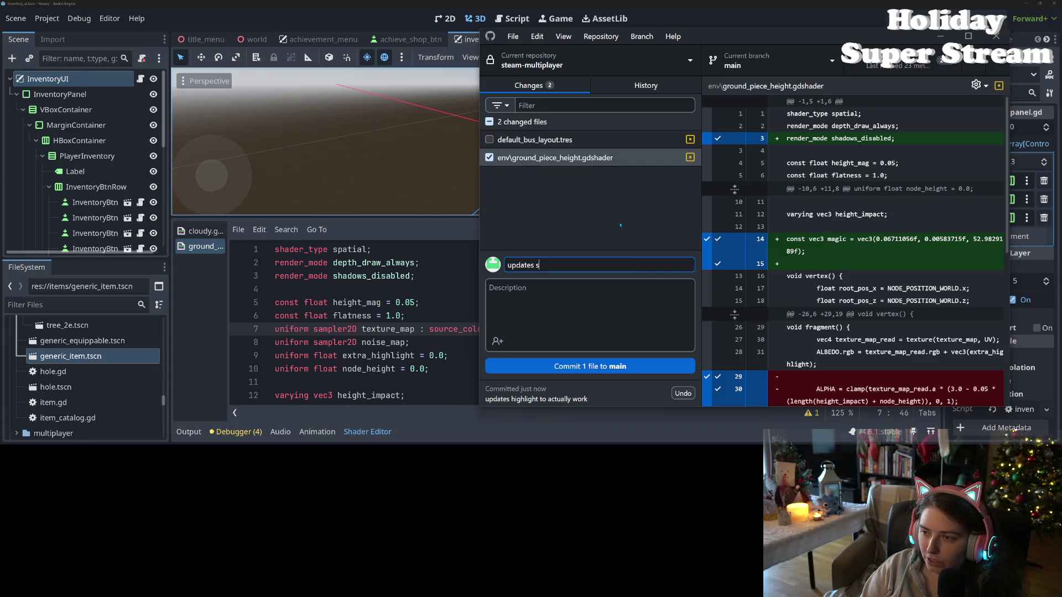
text(hader to u)
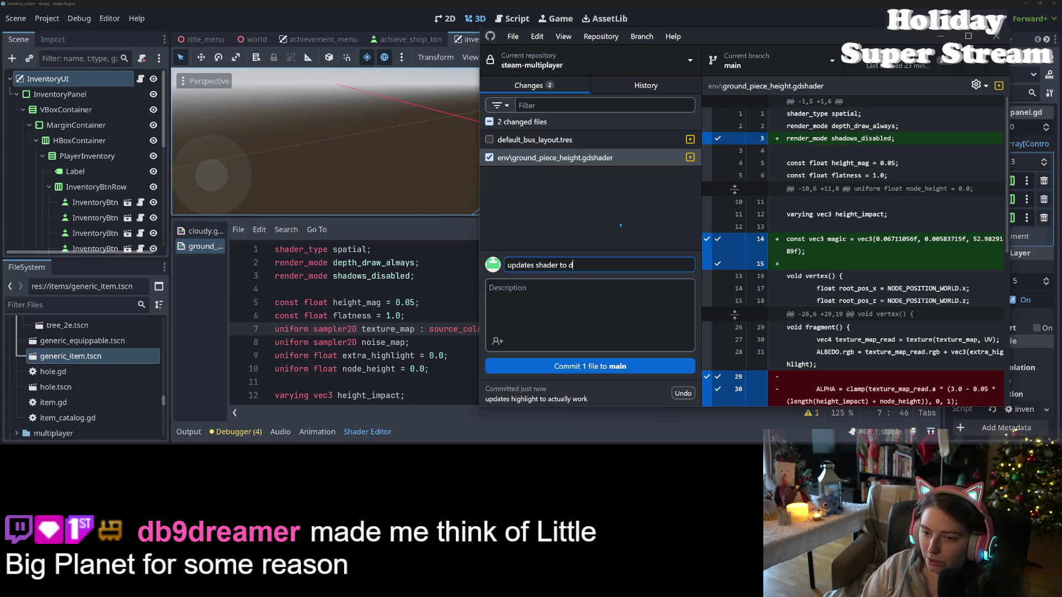
text( tra)
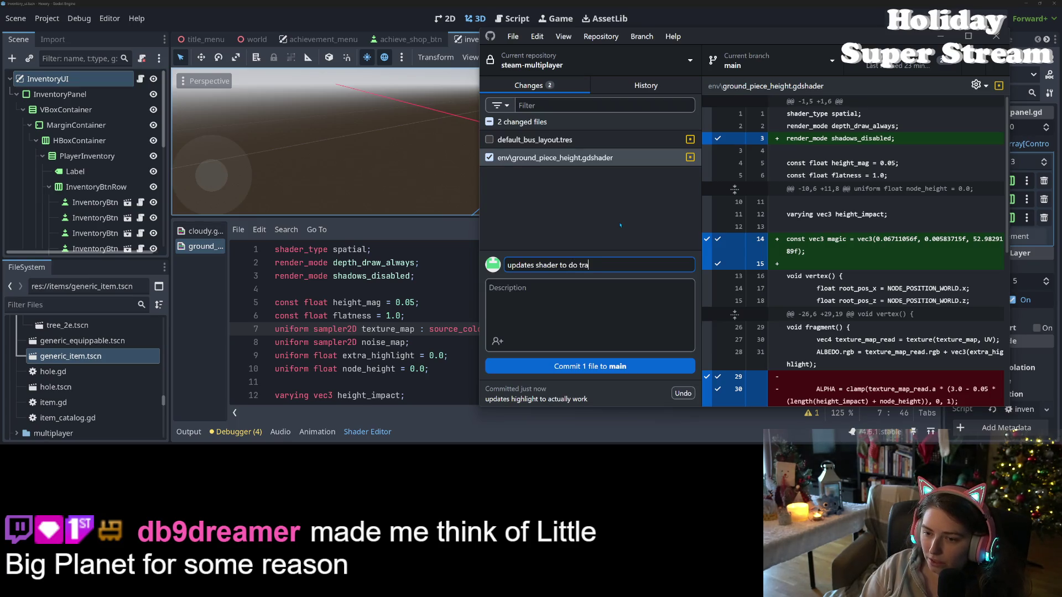
text(nsparent)
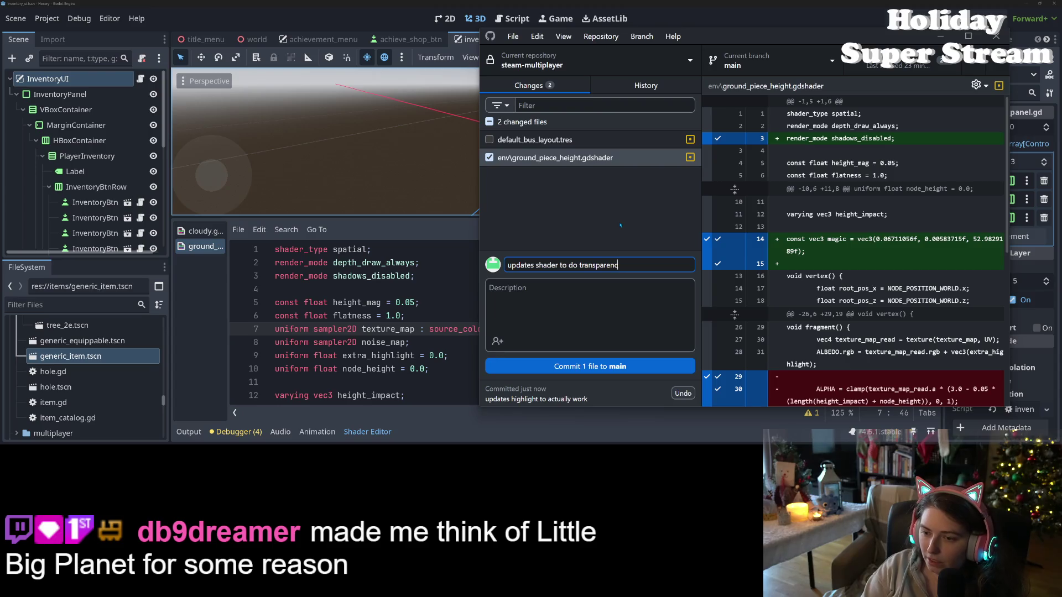
text(dithering )
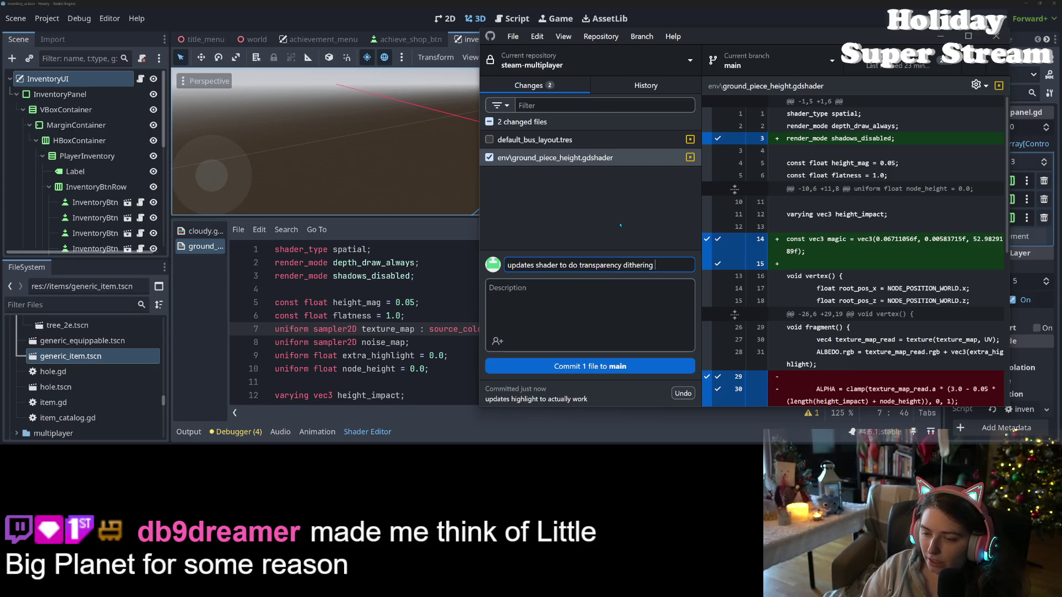
text(for new)
key(BackSpace)
text(ar)
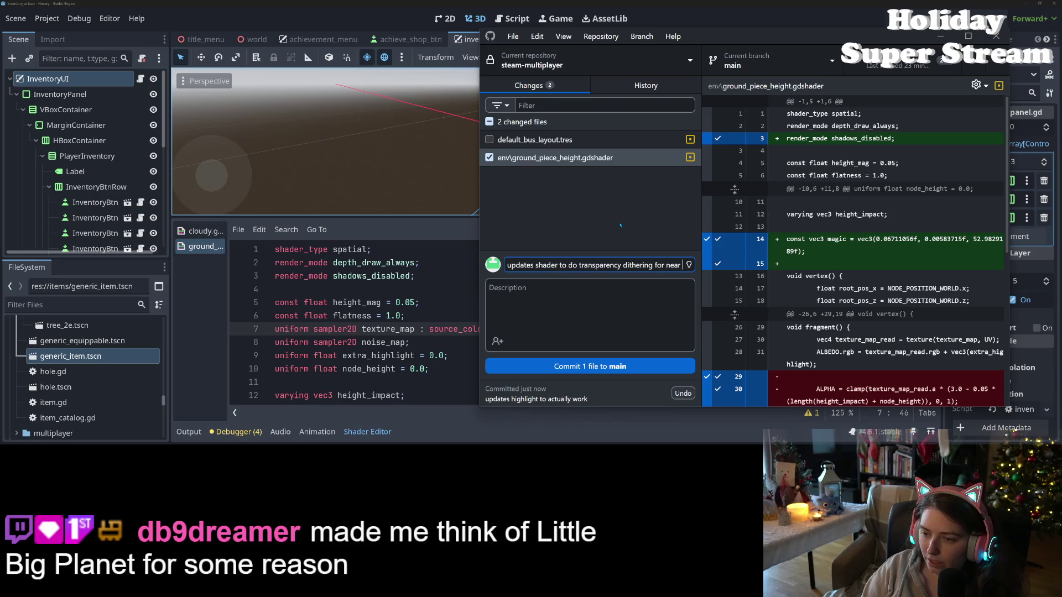
text( camera on trees)
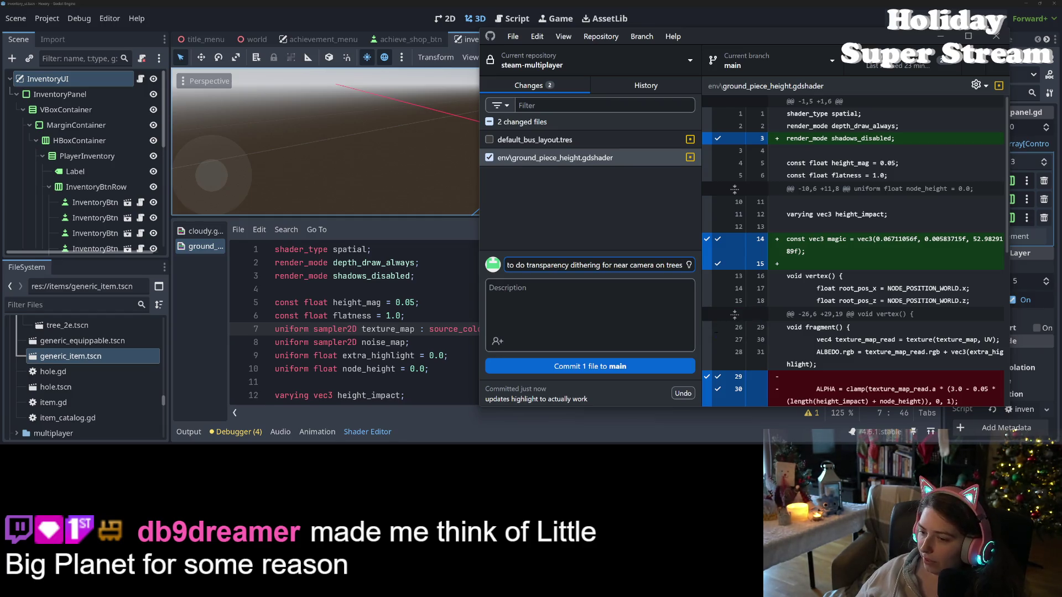
click(614, 367)
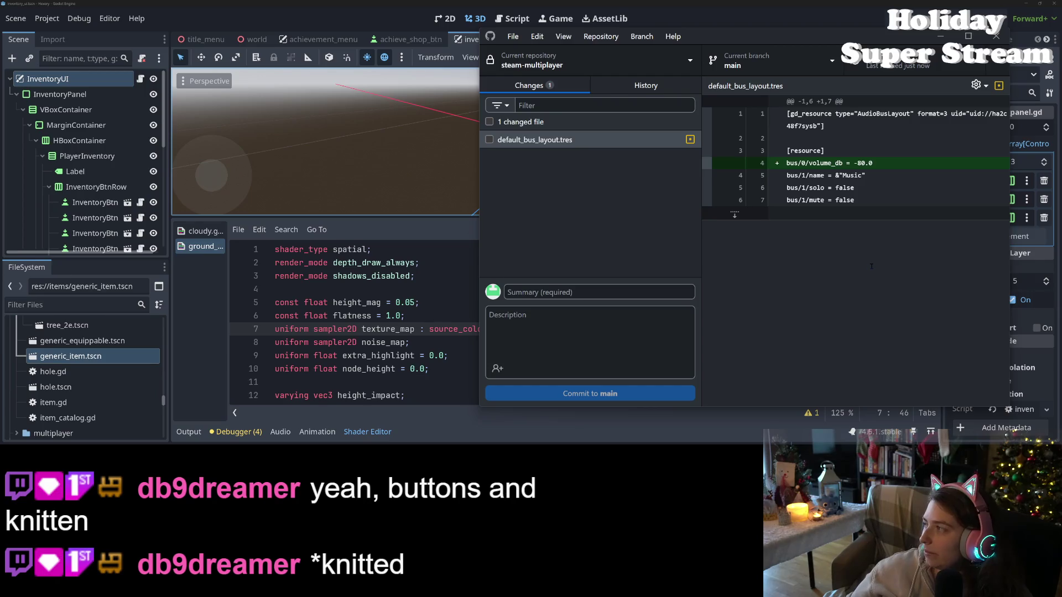
click(663, 227)
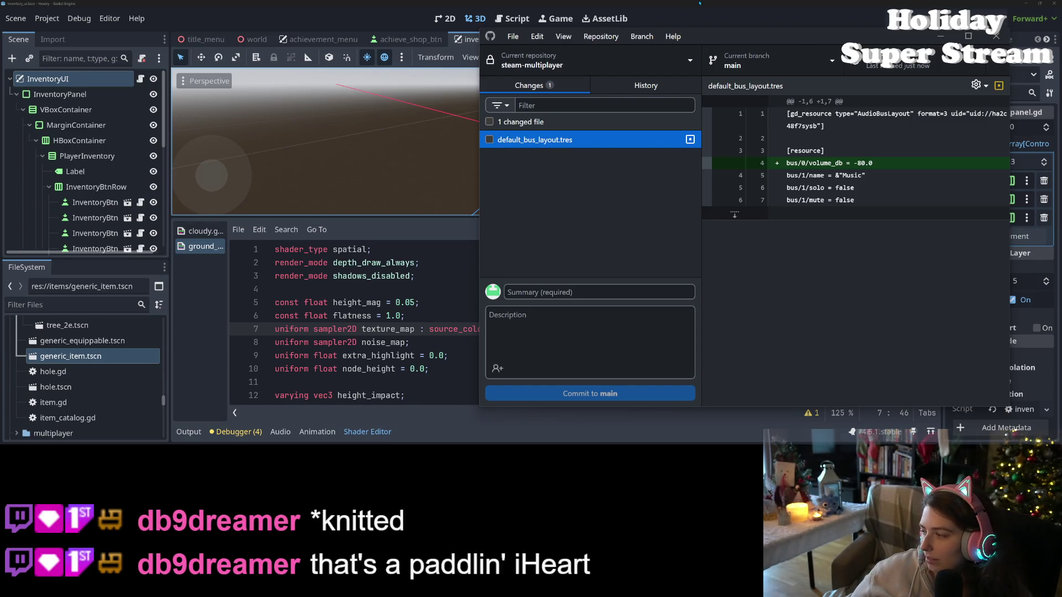
click(699, 3)
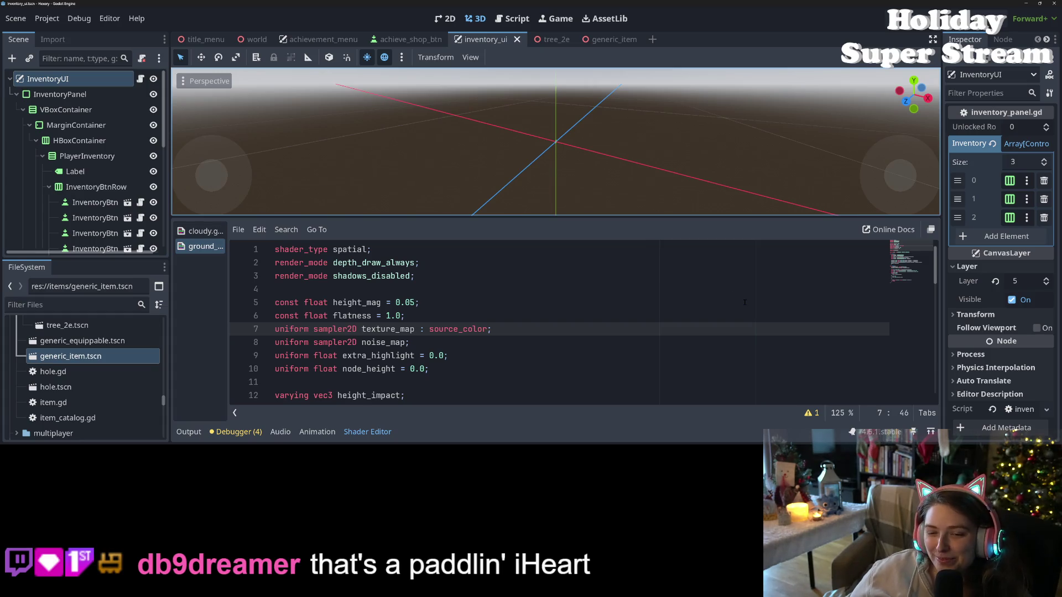
Delete blank line 43 just before the dithering discard check in the shader.
scroll(744, 302, down, 11)
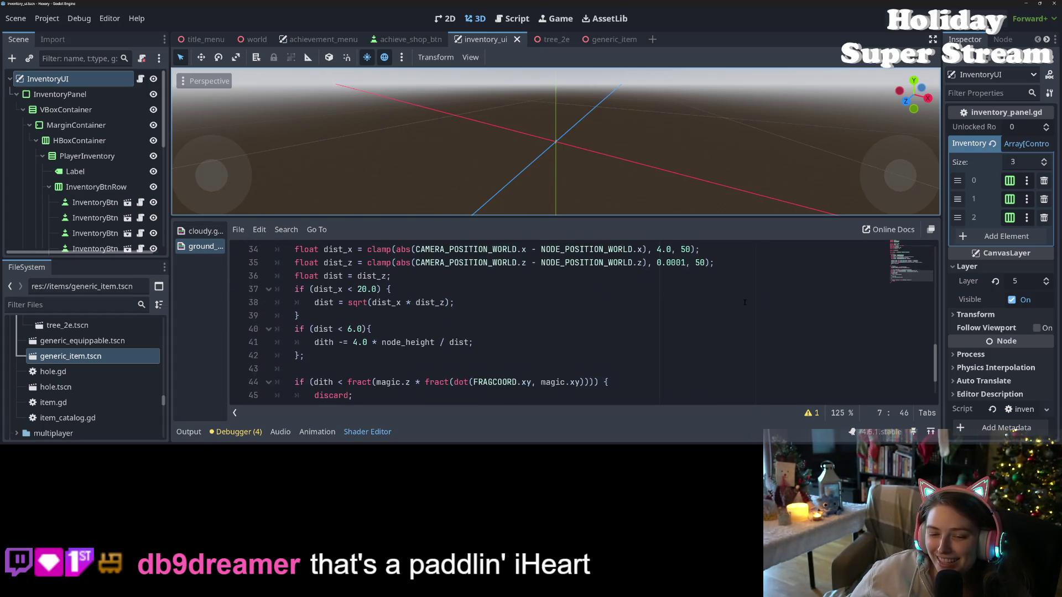
scroll(746, 313, down, 2)
scroll(622, 373, up, 4)
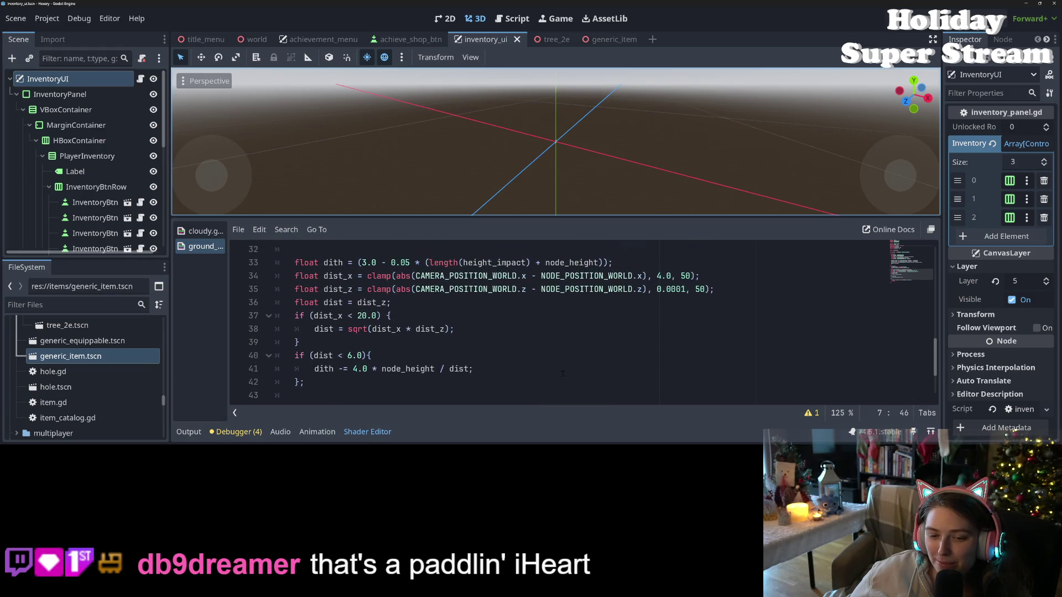
scroll(431, 367, down, 4)
click(369, 316)
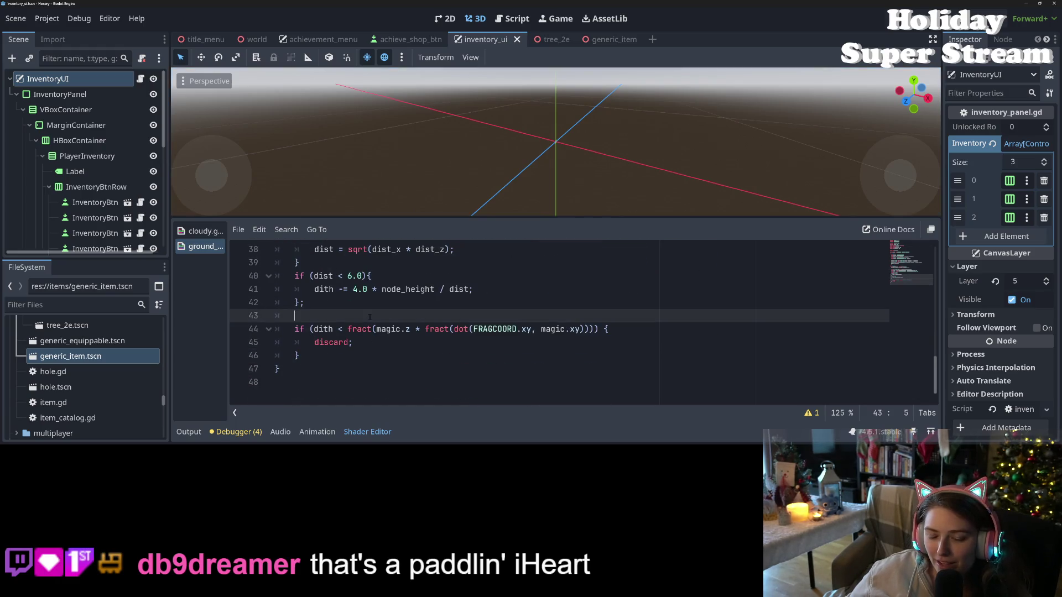
key(BackSpace)
key(BackSpace)
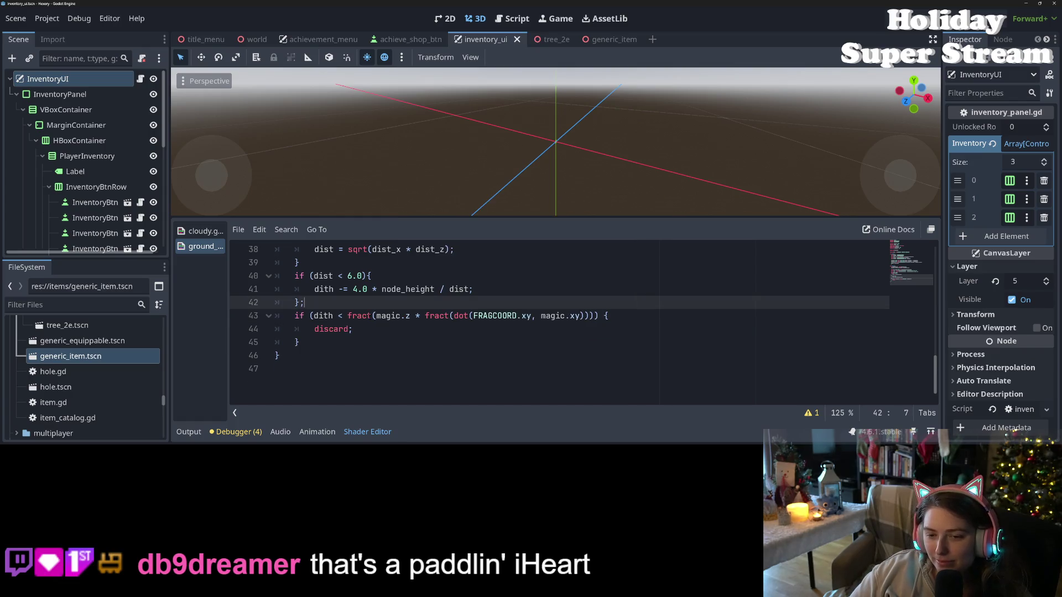
Examine the threshold's magic and FRAGCOORD terms, then add a new line after the discard block.
click(382, 347)
click(391, 327)
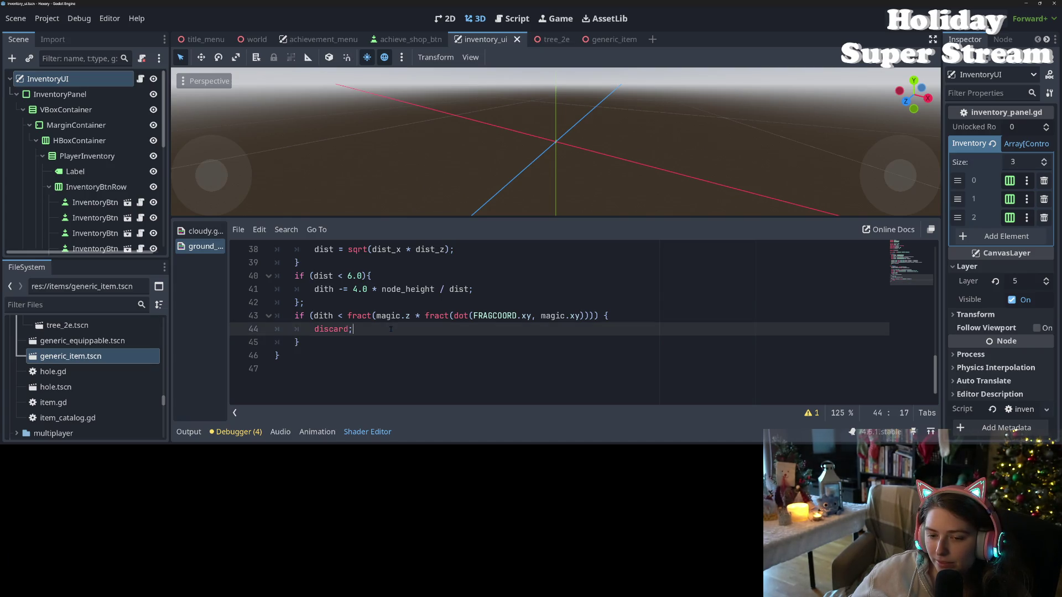
click(381, 346)
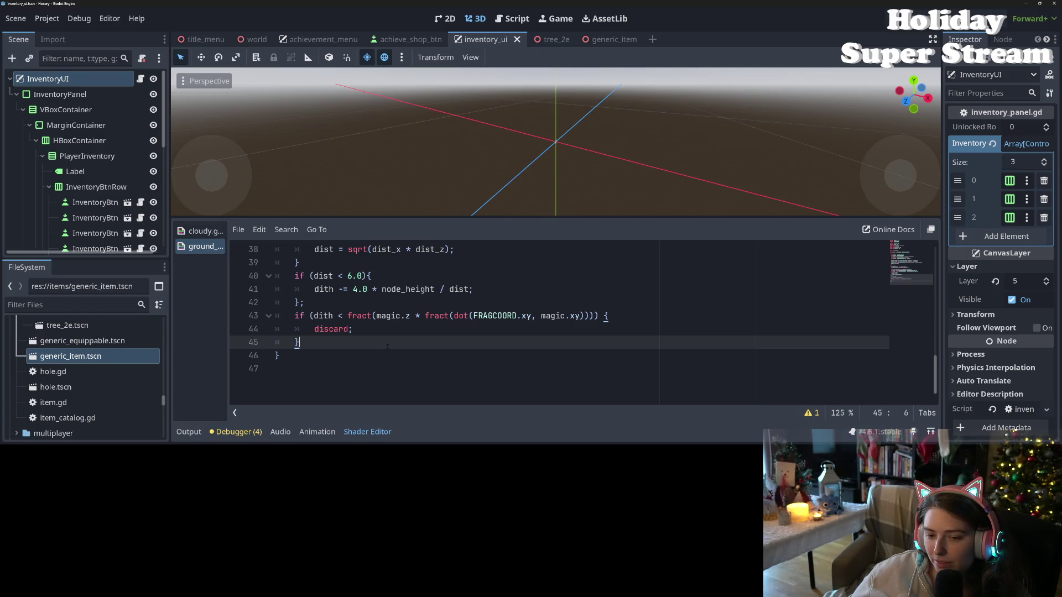
click(416, 316)
double_click(388, 315)
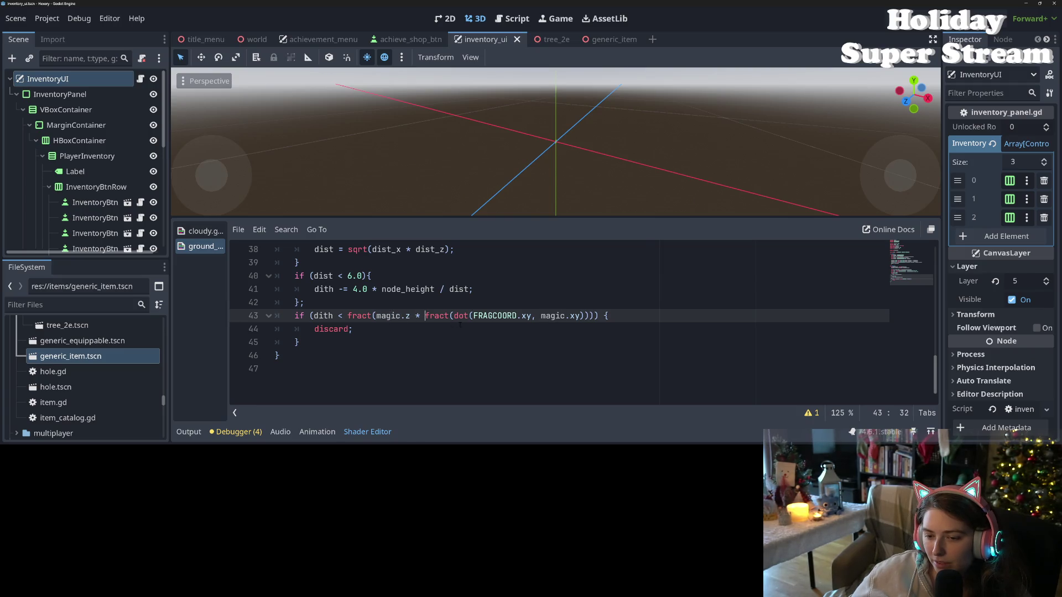
key(Right)
key(Right)
key(Right)
double_click(509, 316)
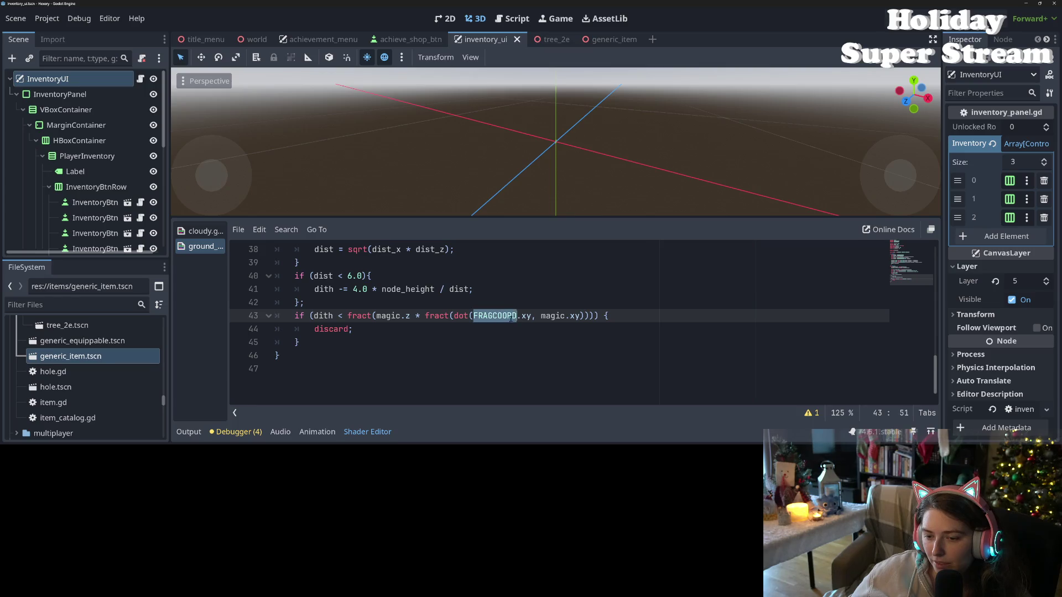
double_click(553, 316)
double_click(483, 315)
click(463, 316)
click(427, 316)
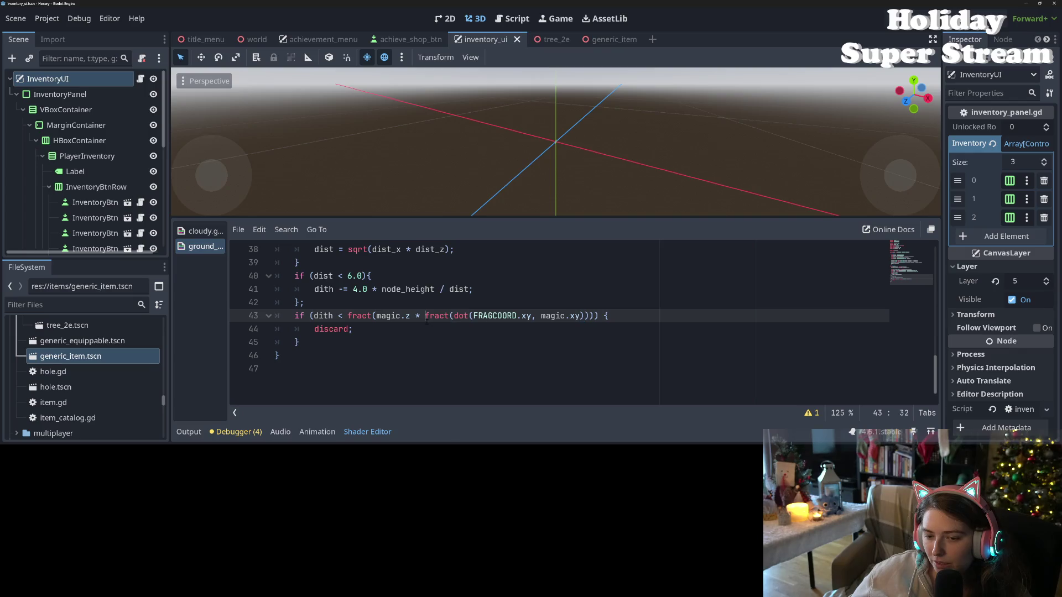
click(348, 347)
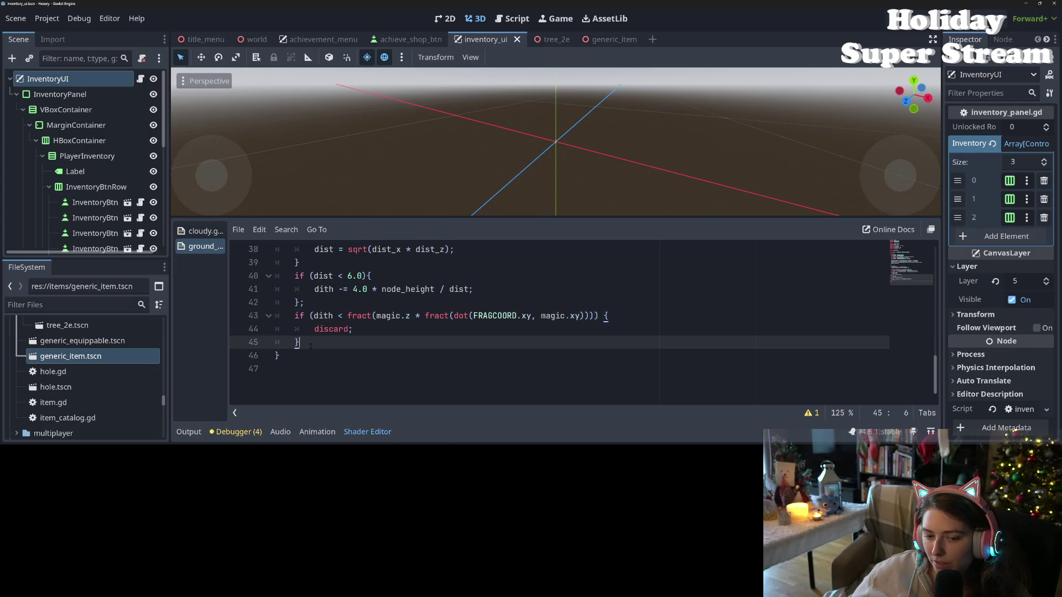
key(Return)
Add an else block with an empty line after the discard check.
text(el)
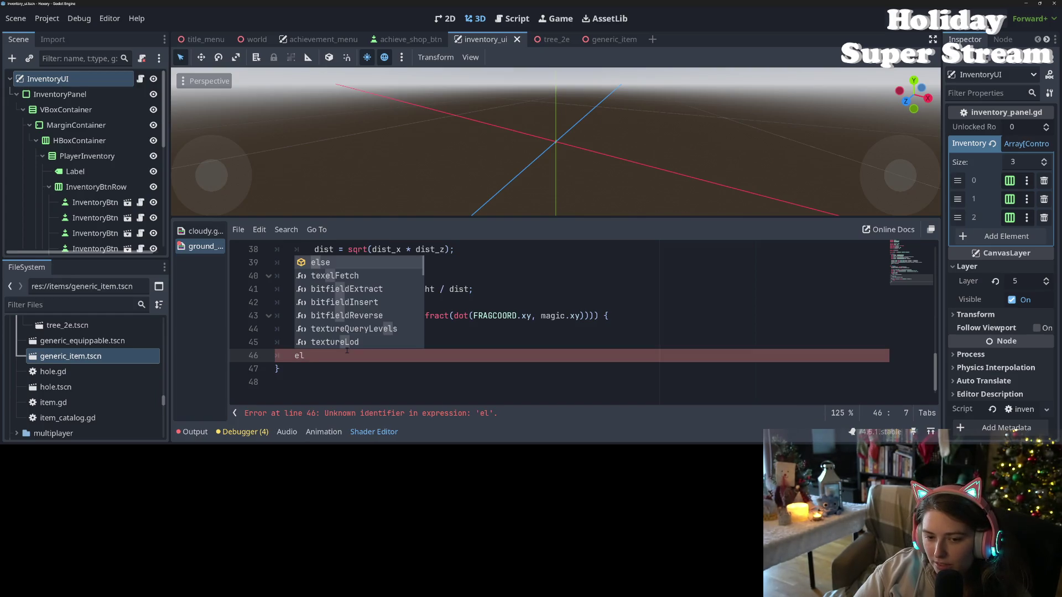
key(Return)
text({)
key(Return)
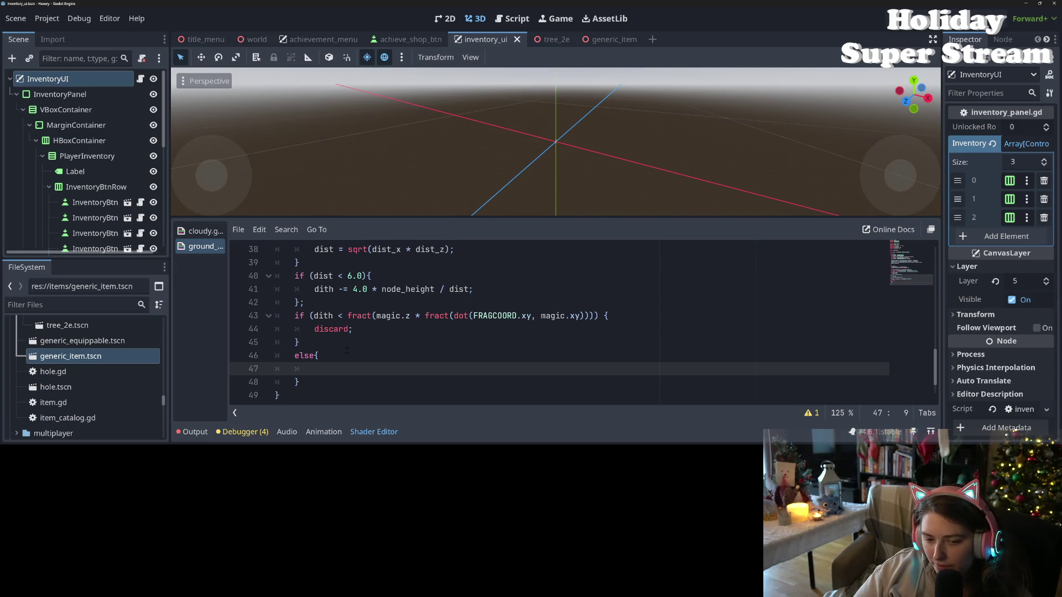
Write ALBEDO.rgb += vec3(0.1); inside the else block and save the shader.
scroll(348, 351, up, 5)
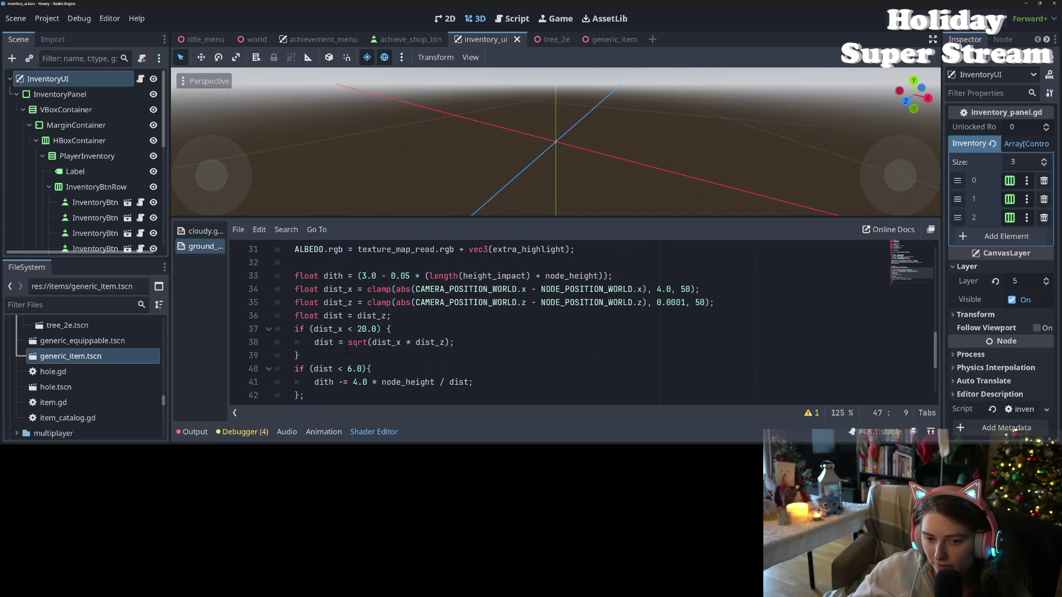
drag(295, 329, 343, 329)
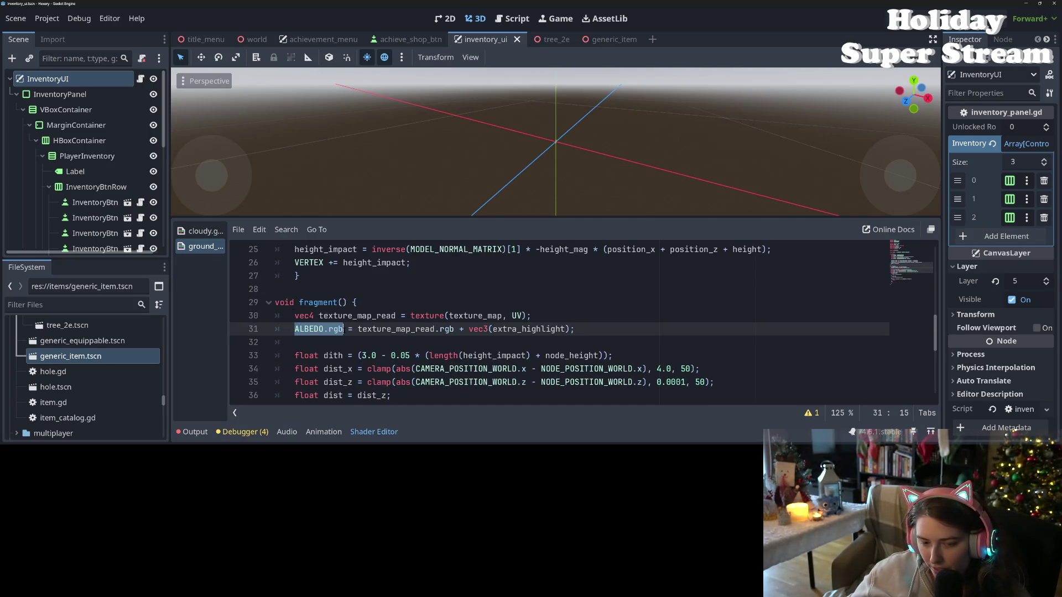
key(ctrl+c)
scroll(344, 329, down, 5)
click(344, 343)
key(ctrl+v)
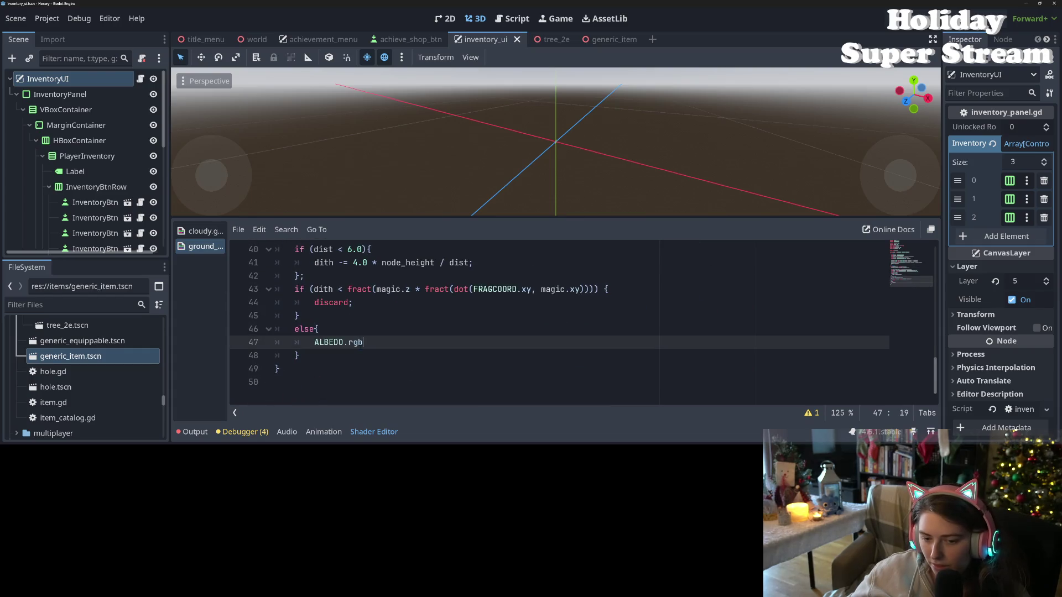
text(+= )
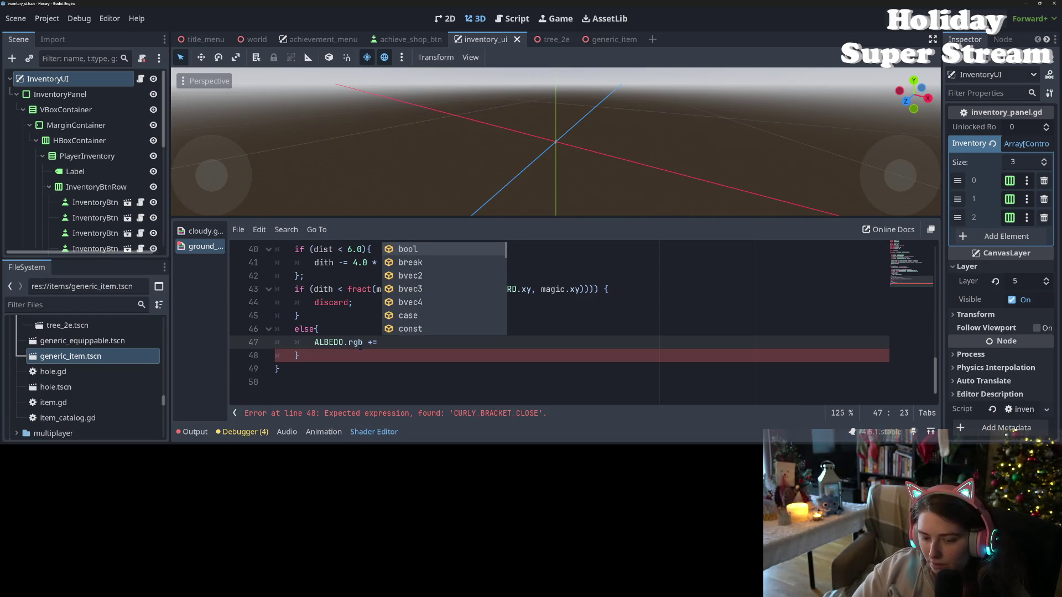
text(ve)
key(Down)
key(Down)
key(Return)
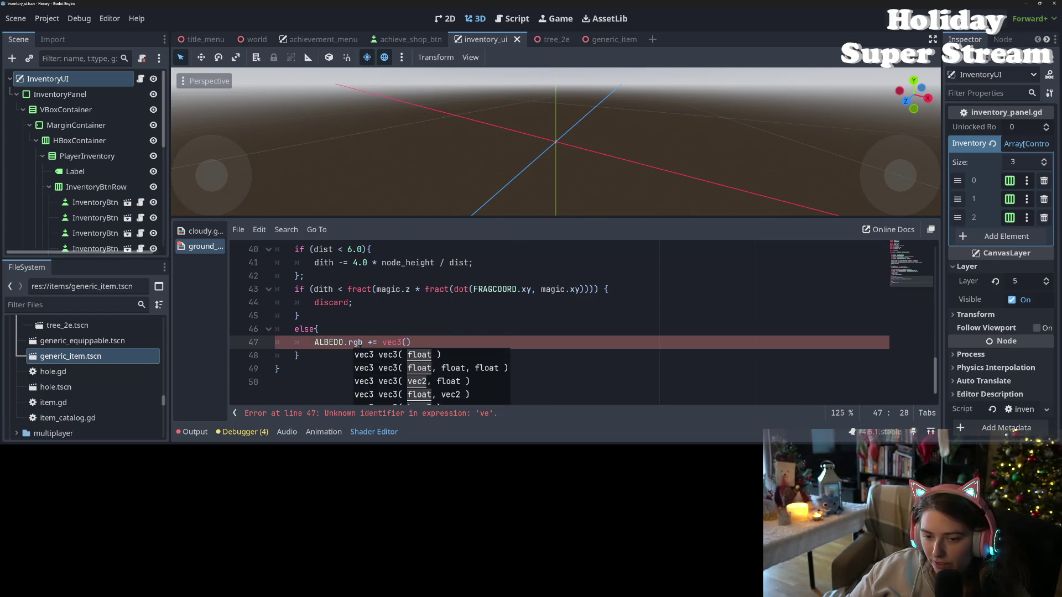
text(0.)
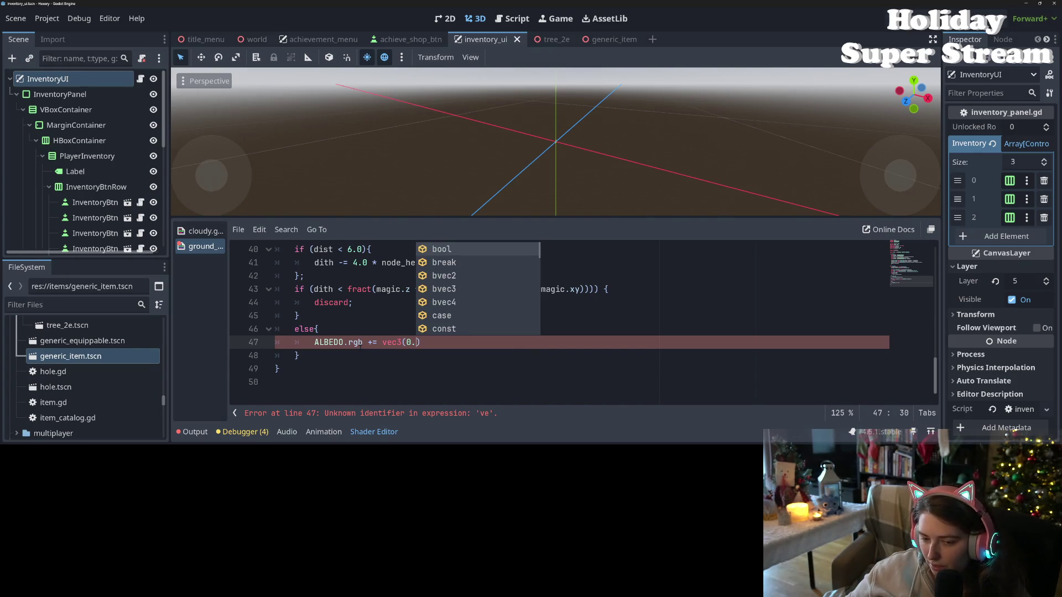
text(1))
key(ctrl+s)
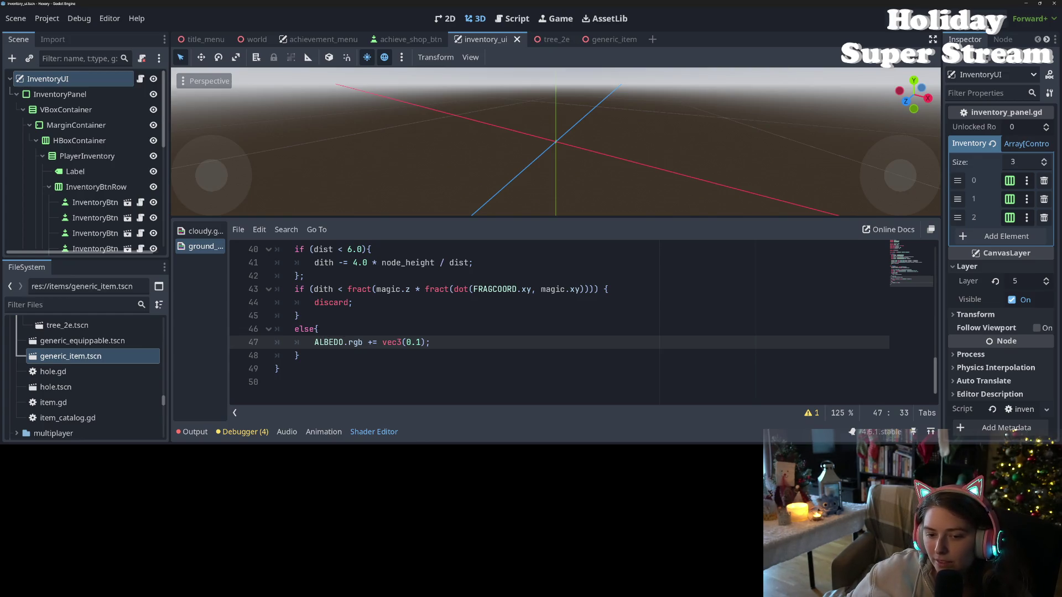
Put a space between else and its brace, then select the discard condition on line 43.
click(315, 329)
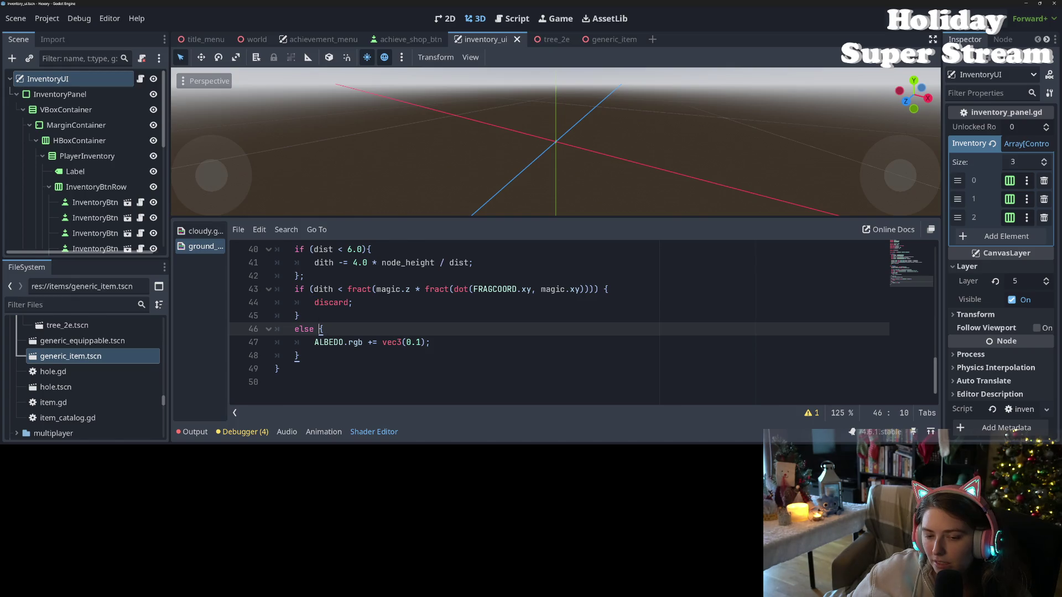
click(326, 289)
click(319, 289)
click(314, 329)
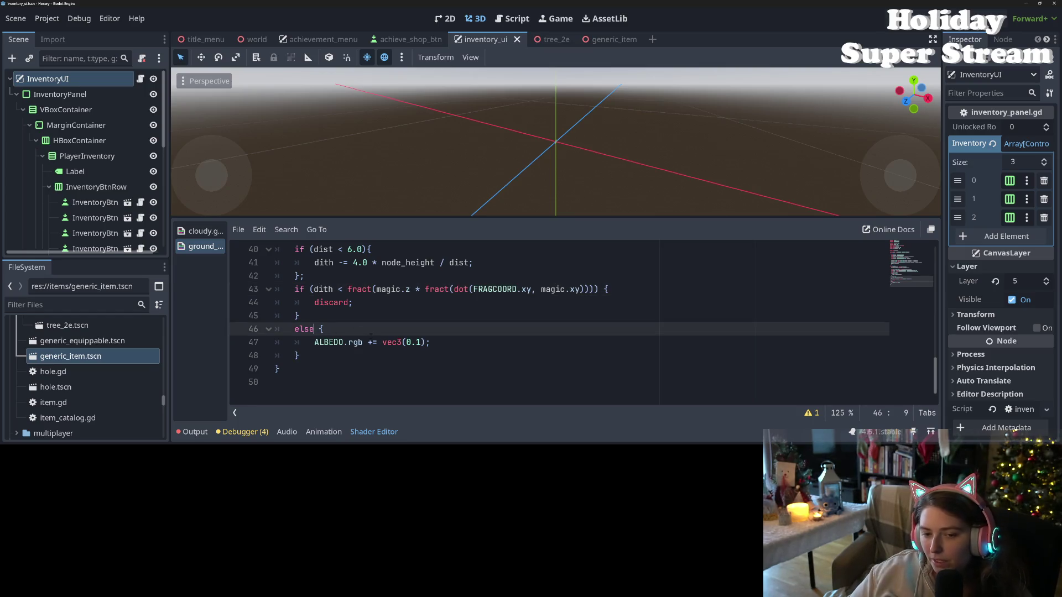
drag(308, 289, 353, 289)
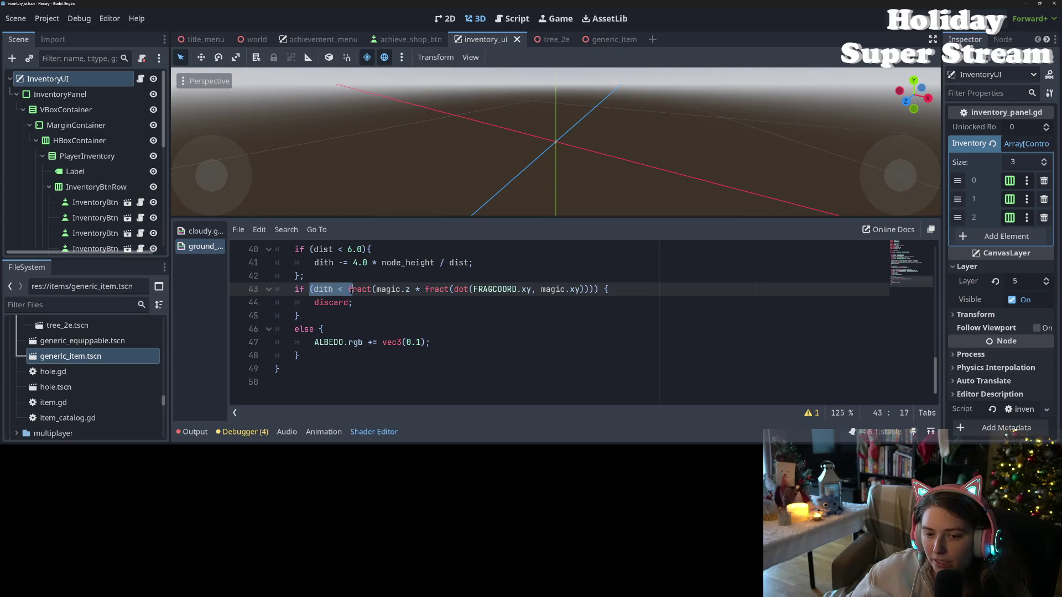
Move the fract expression out of the discard condition into a new float fractmath declaration.
click(310, 276)
key(Return)
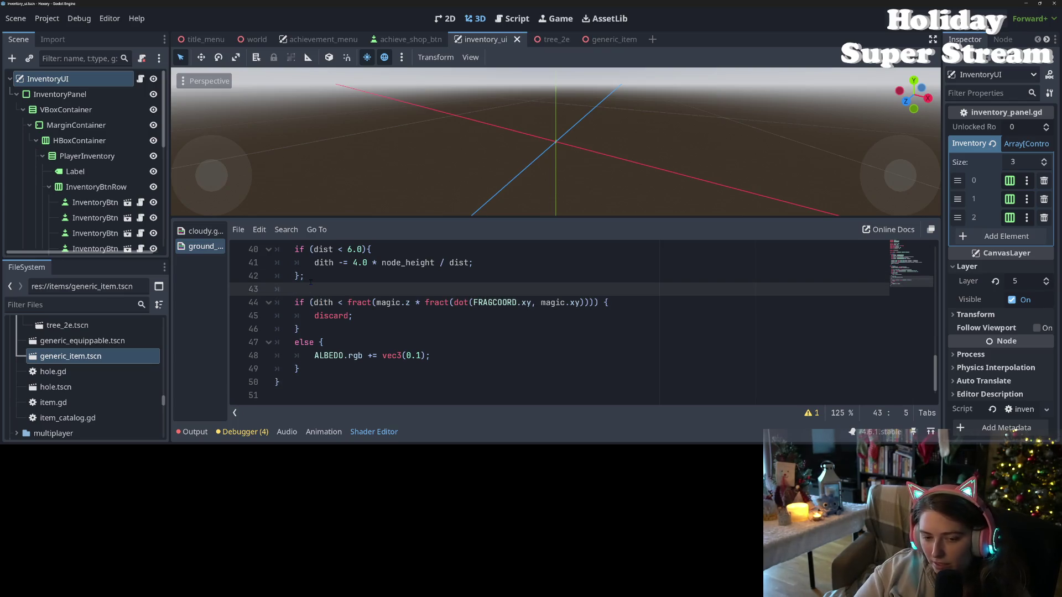
text(float )
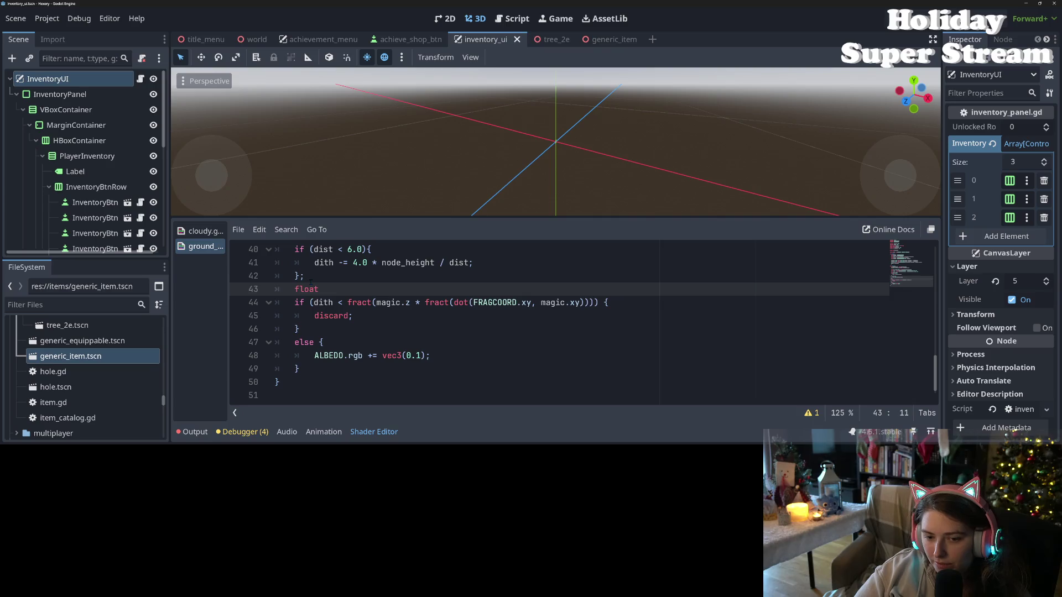
text(fract)
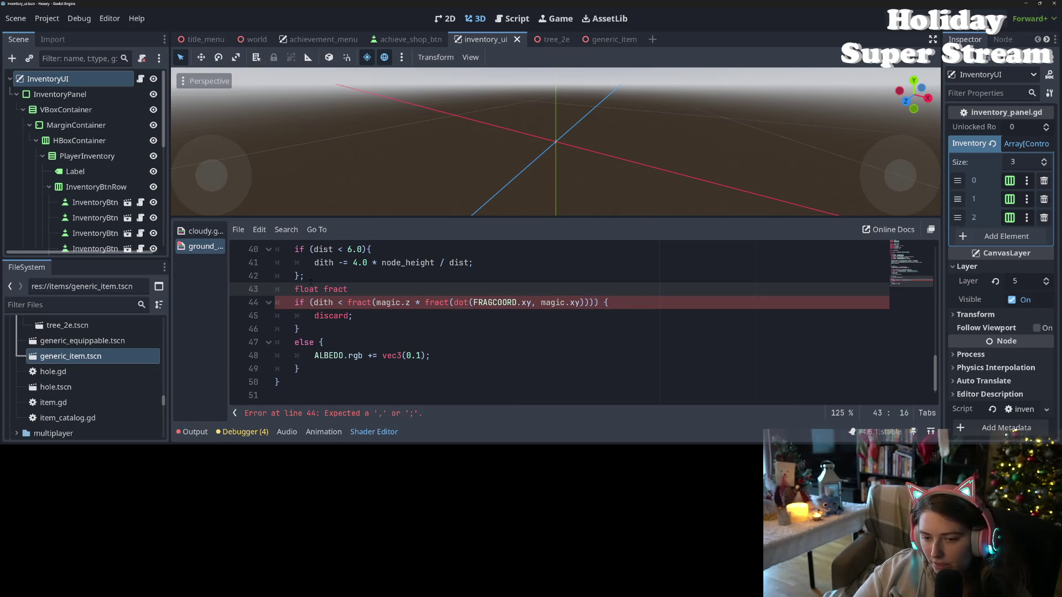
text(math =)
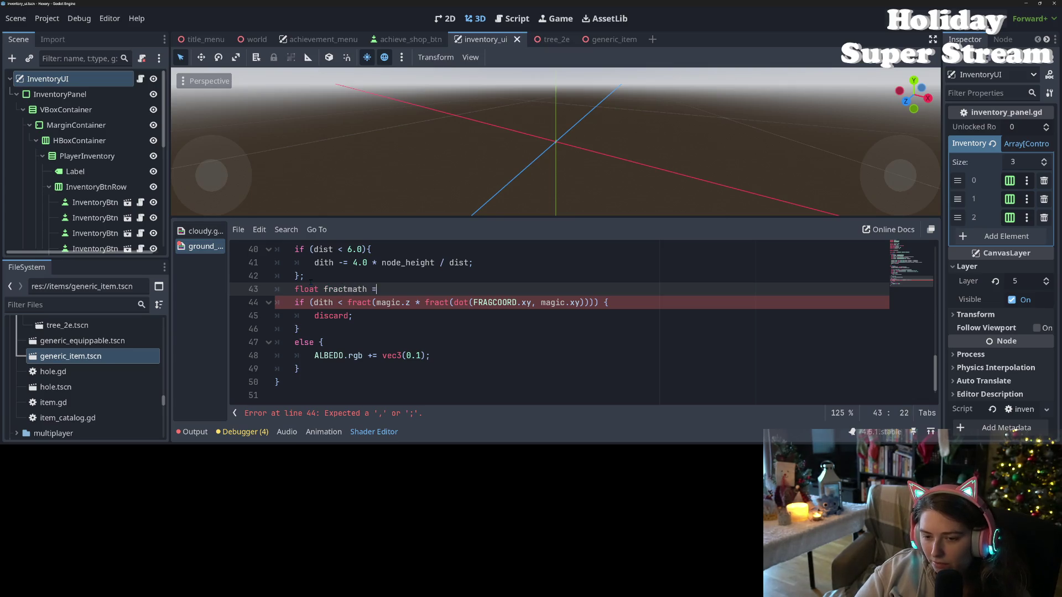
key(Escape)
drag(348, 303, 592, 303)
key(ctrl+x)
click(416, 290)
key(ctrl+v)
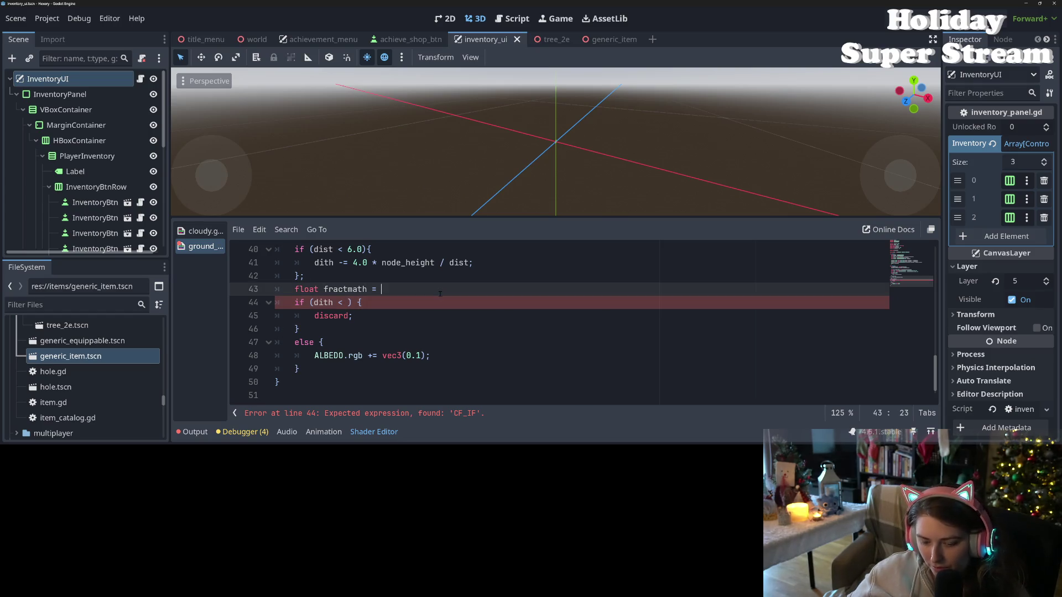
text(;)
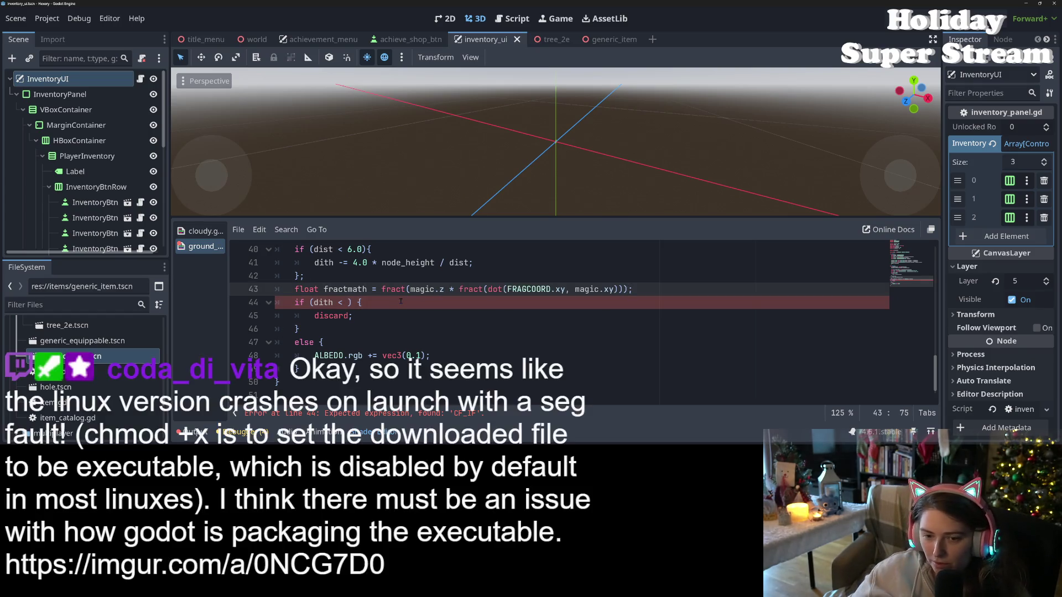
Use fractmath in place of the fract expression in the discard condition.
double_click(345, 289)
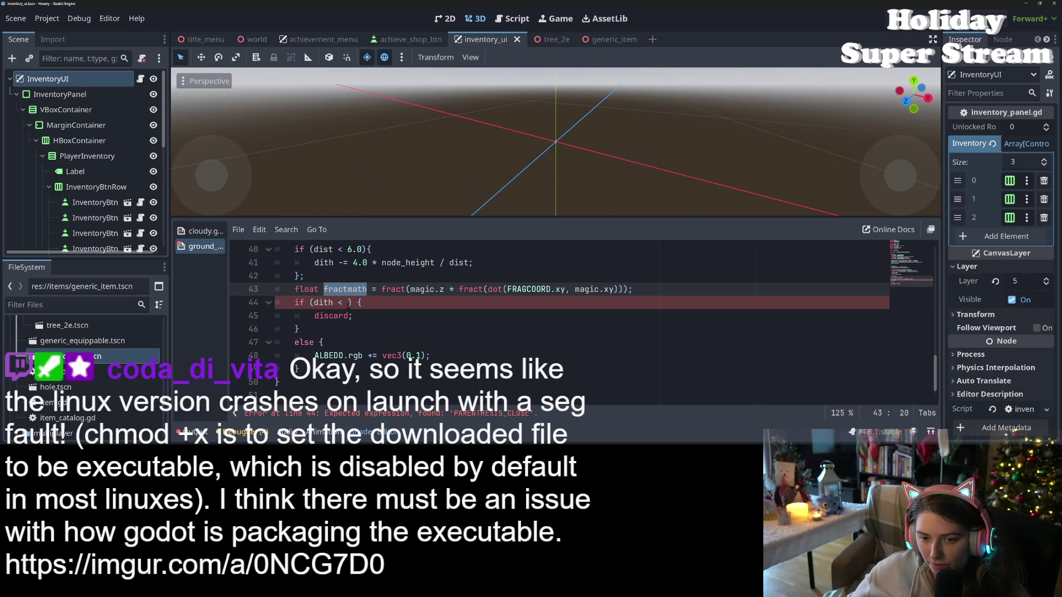
key(ctrl+c)
click(348, 303)
key(ctrl+v)
Turn the else line into elif (dith < fractmath * 1.5).
key(Down)
key(Down)
key(Down)
key(Left)
key(Left)
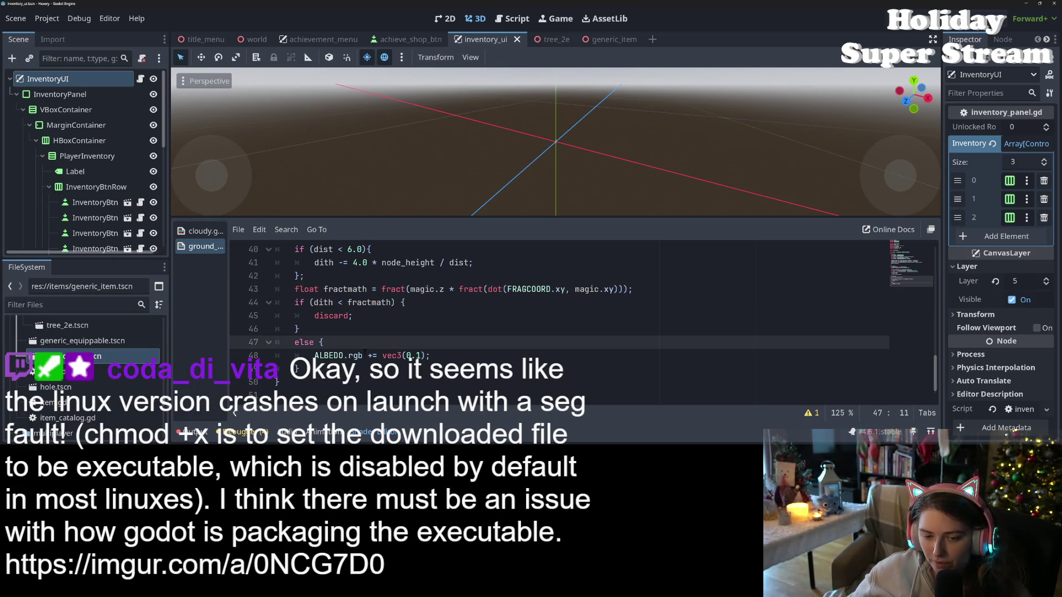
key(BackSpace)
key(BackSpace)
text(if (dith)
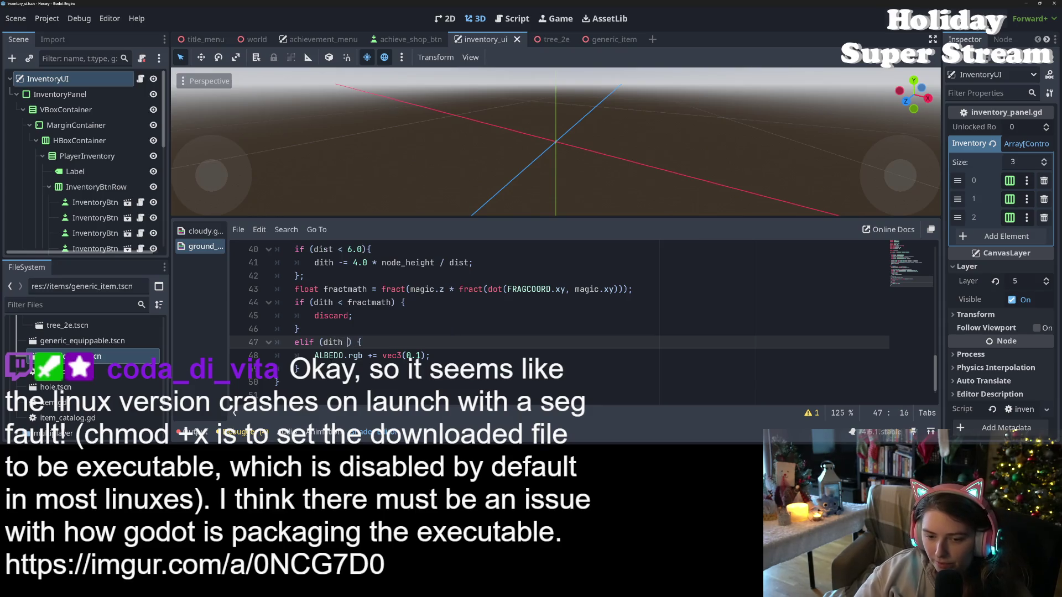
text( < )
text(fractmath)
text( *)
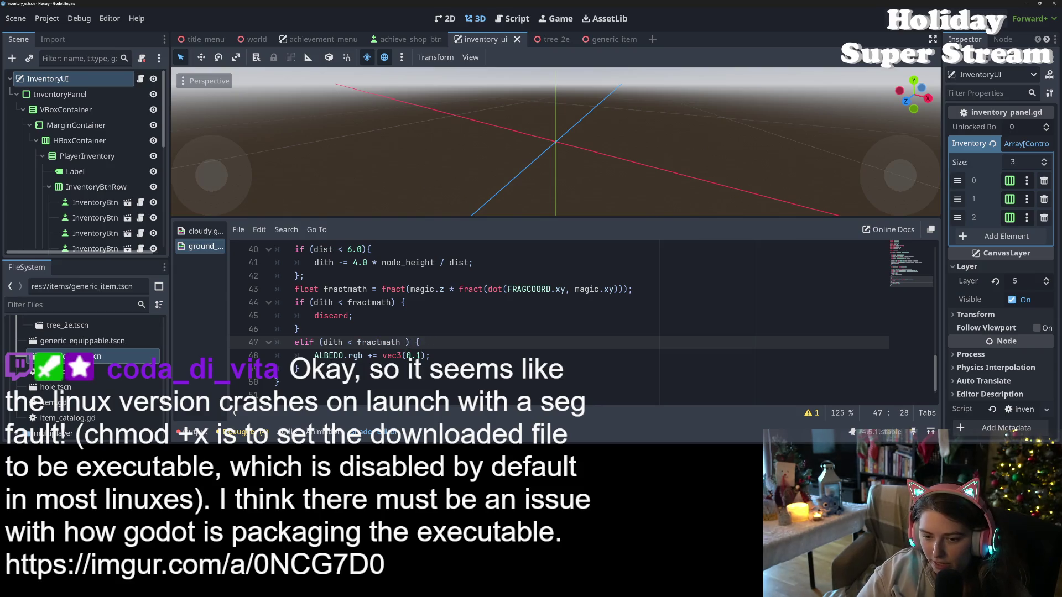
text( 1.525)
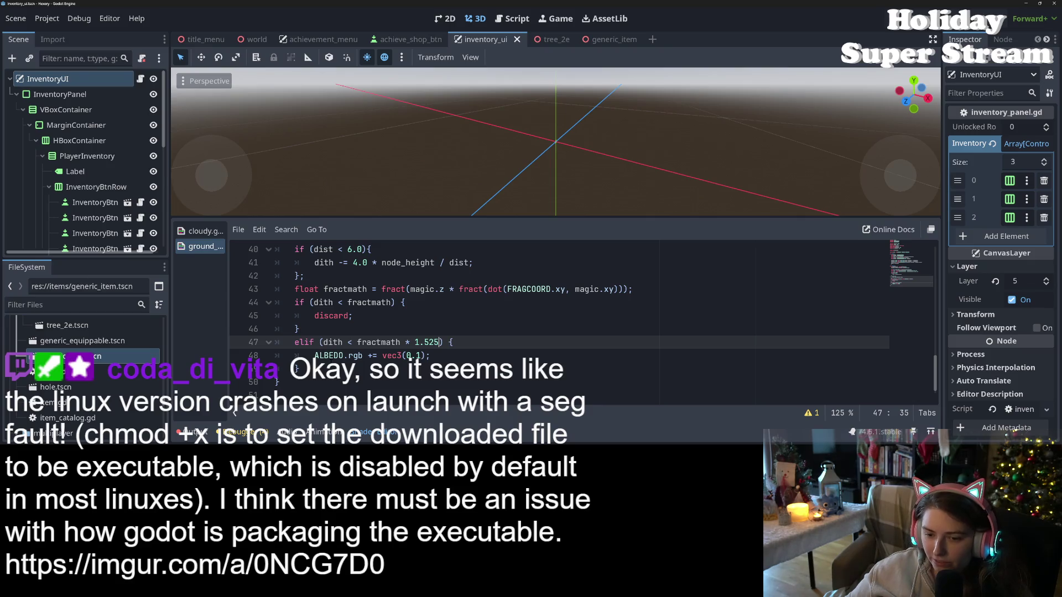
key(BackSpace)
Change elif to else if (dith < fractmath * 1.5) on line 47 and save the shader.
key(ctrl+s)
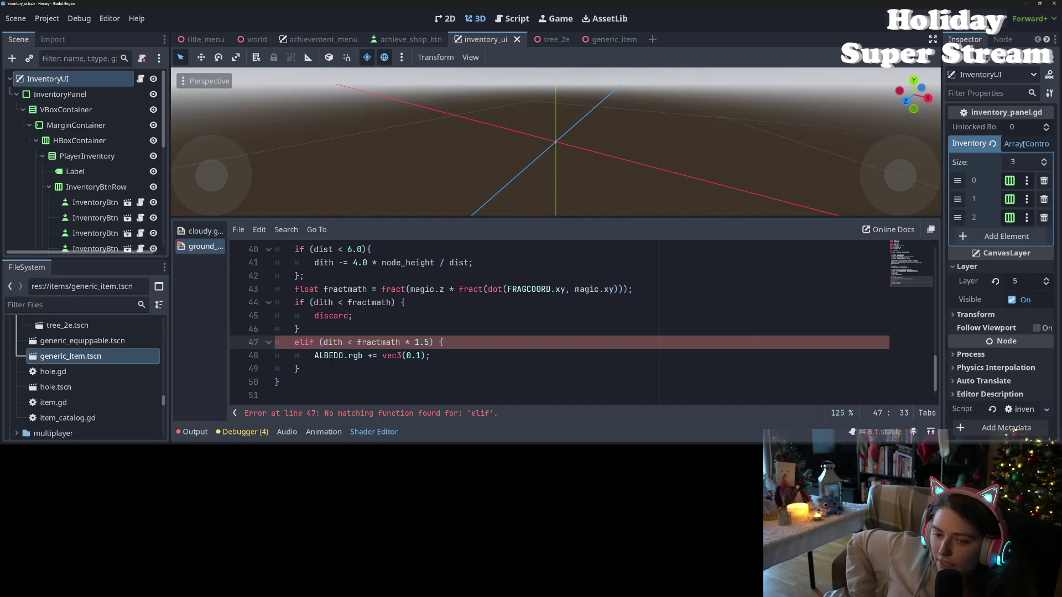
click(463, 361)
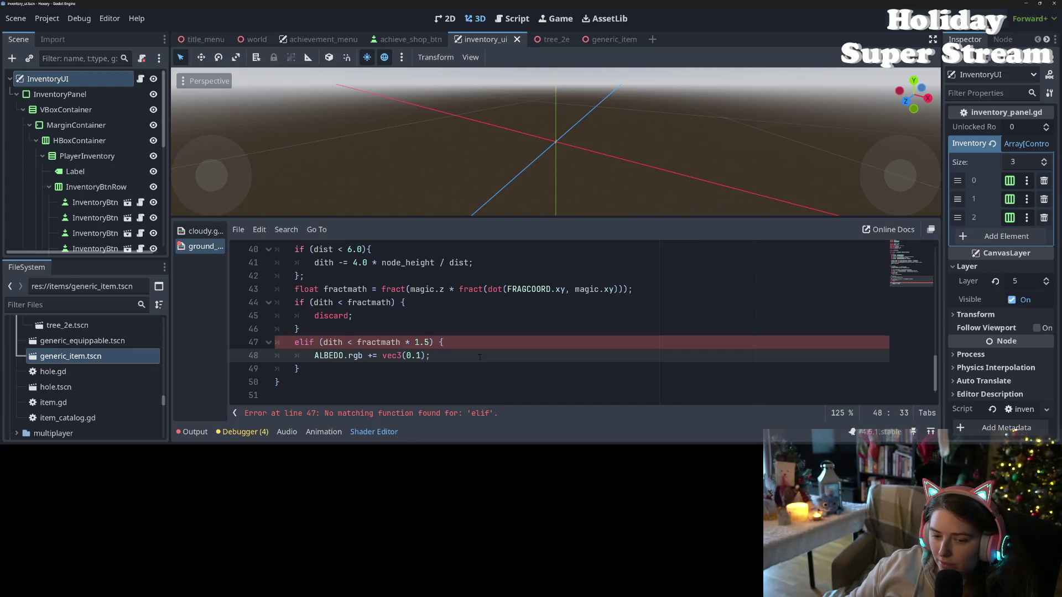
click(307, 342)
text(se)
key(ctrl+s)
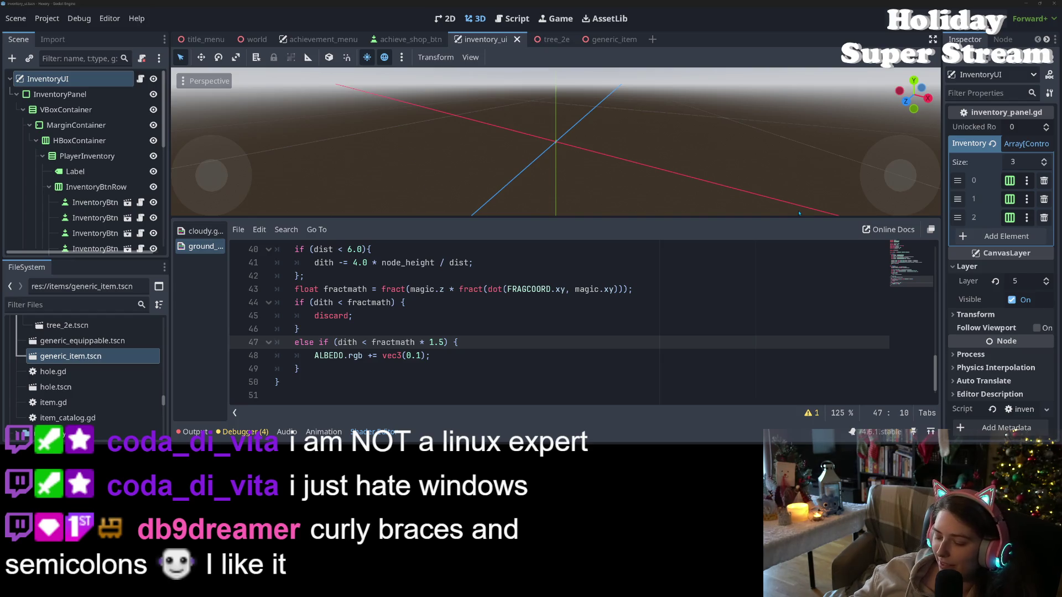
click(467, 345)
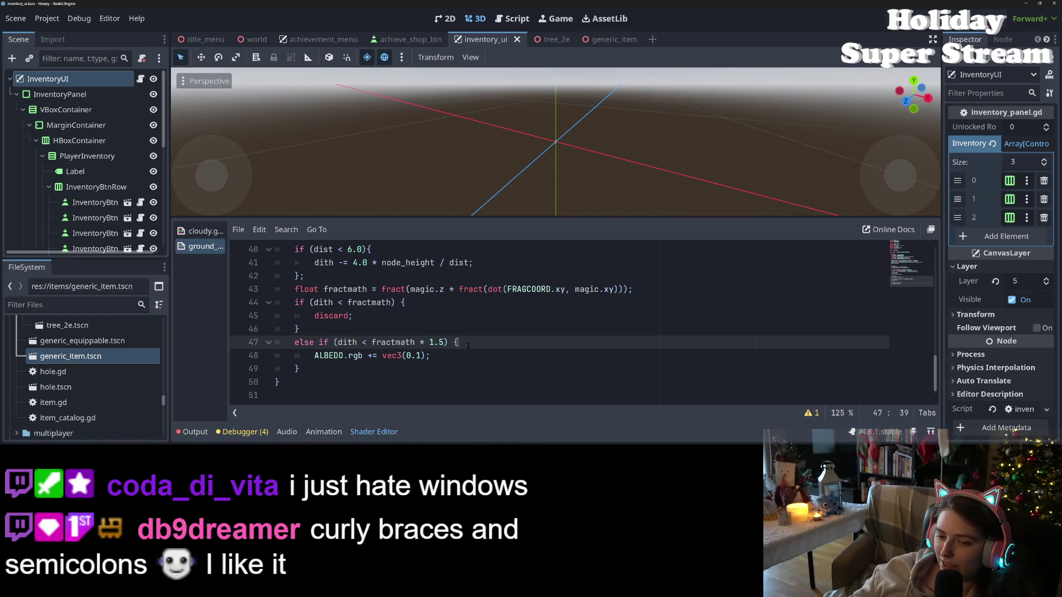
click(460, 353)
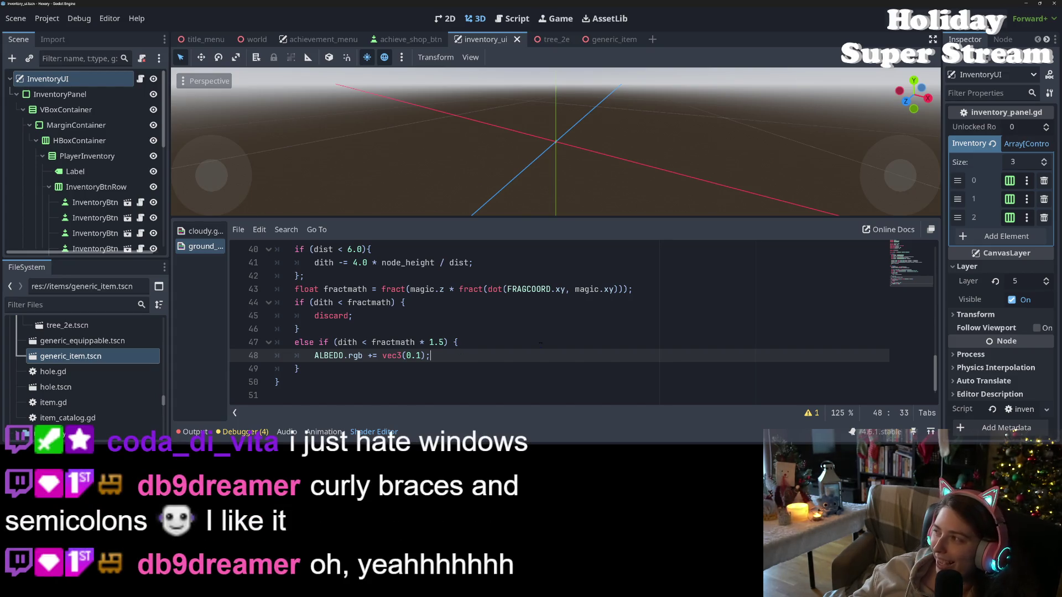
key(Up)
key(Up)
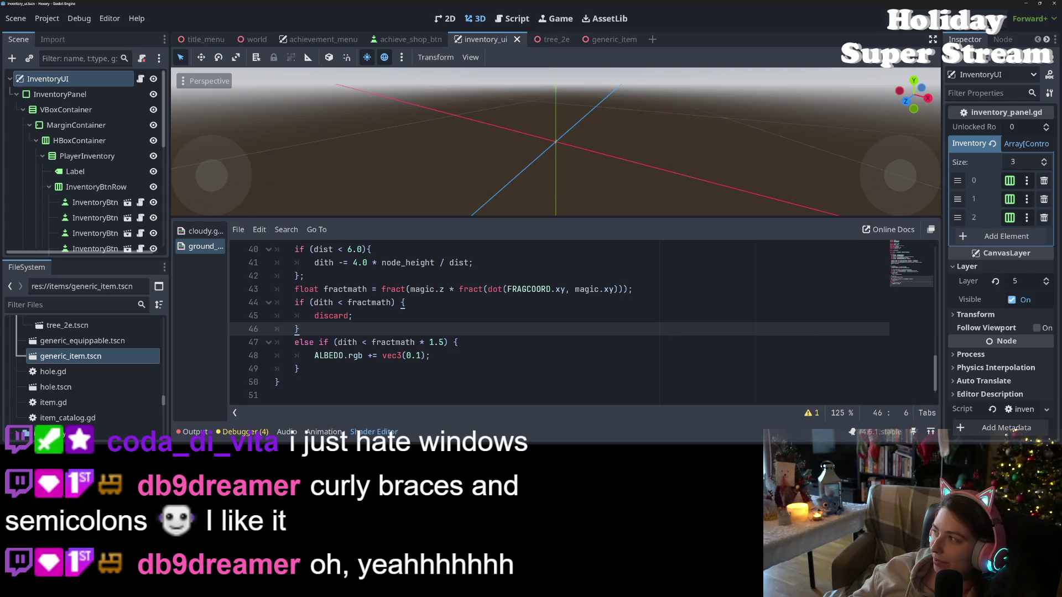
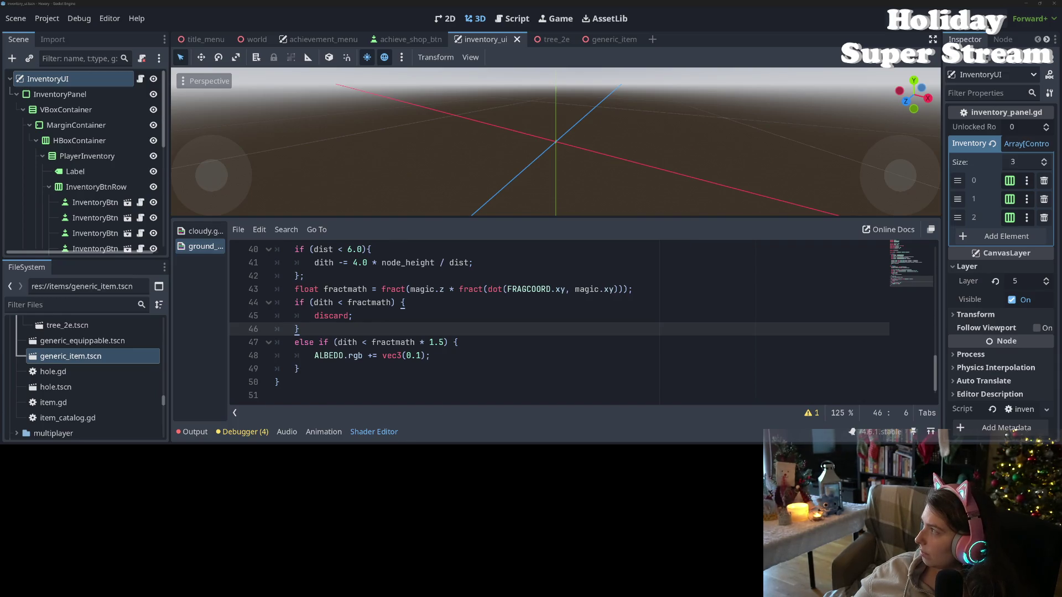
Look over the VHDL source image in a maximised browser window, then return to Godot.
key(alt+Tab)
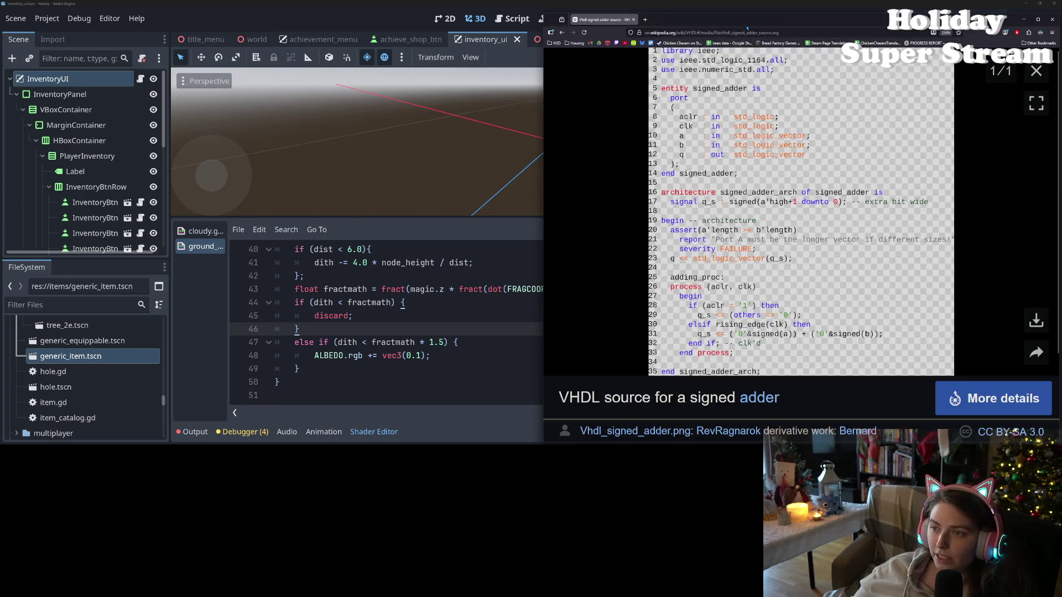
double_click(747, 25)
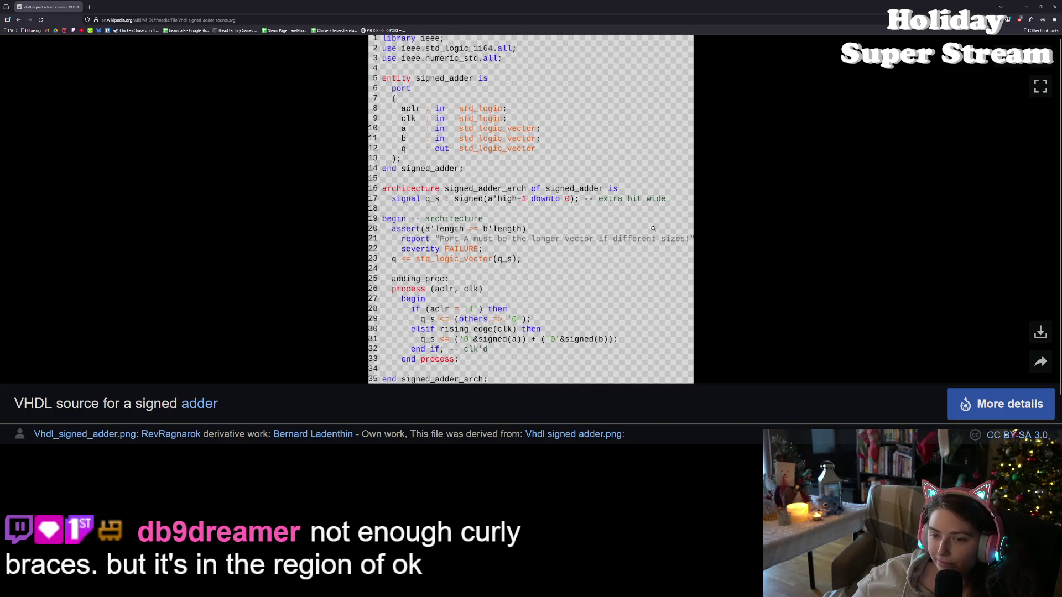
click(1054, 7)
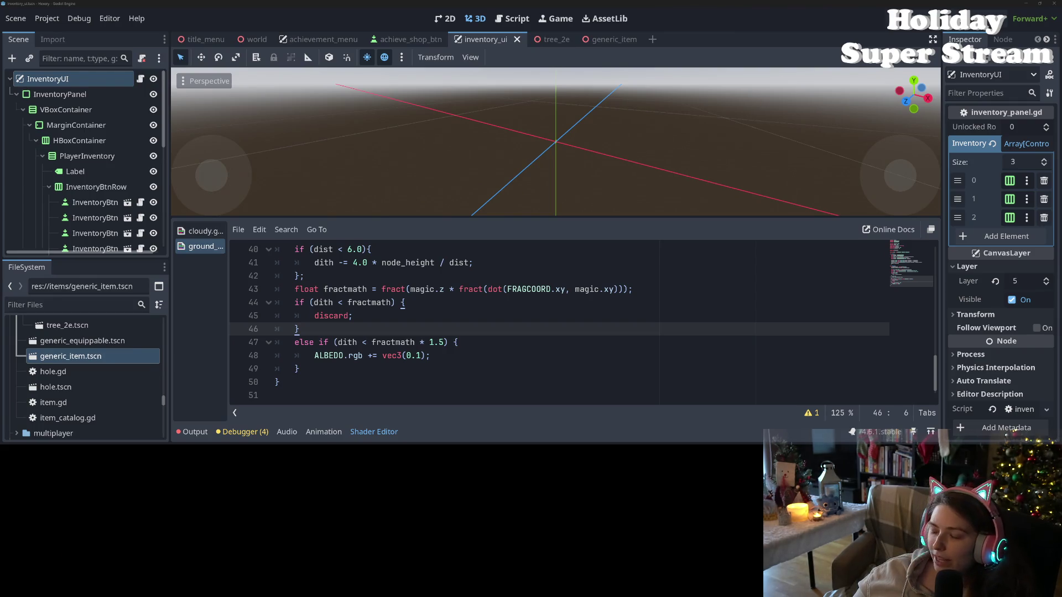
Review lines 48–51 of the shader and drag the splitter up to enlarge the code panel.
click(738, 358)
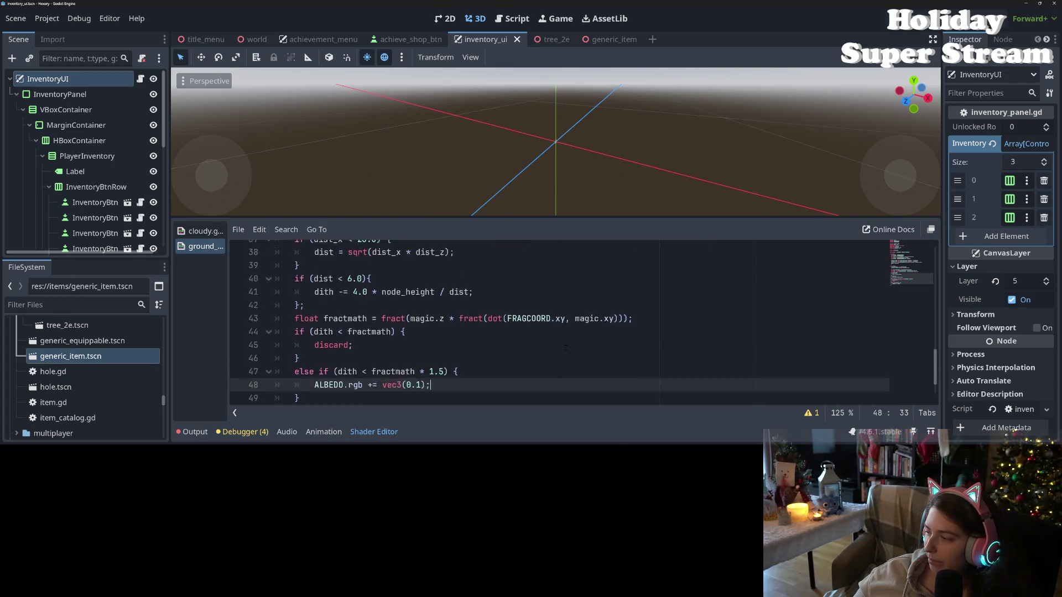
scroll(578, 338, down, 1)
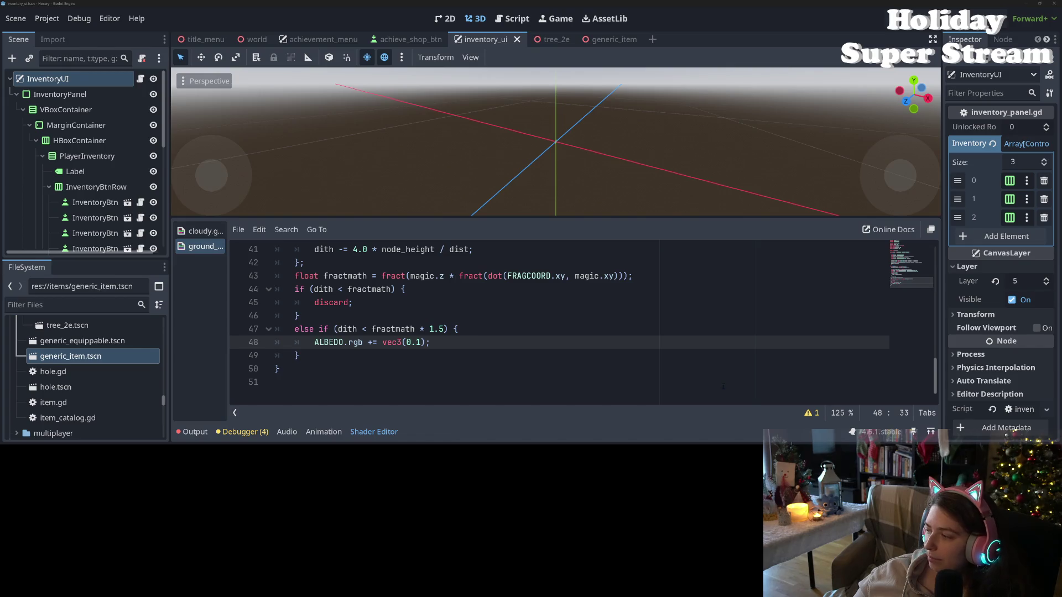
click(525, 380)
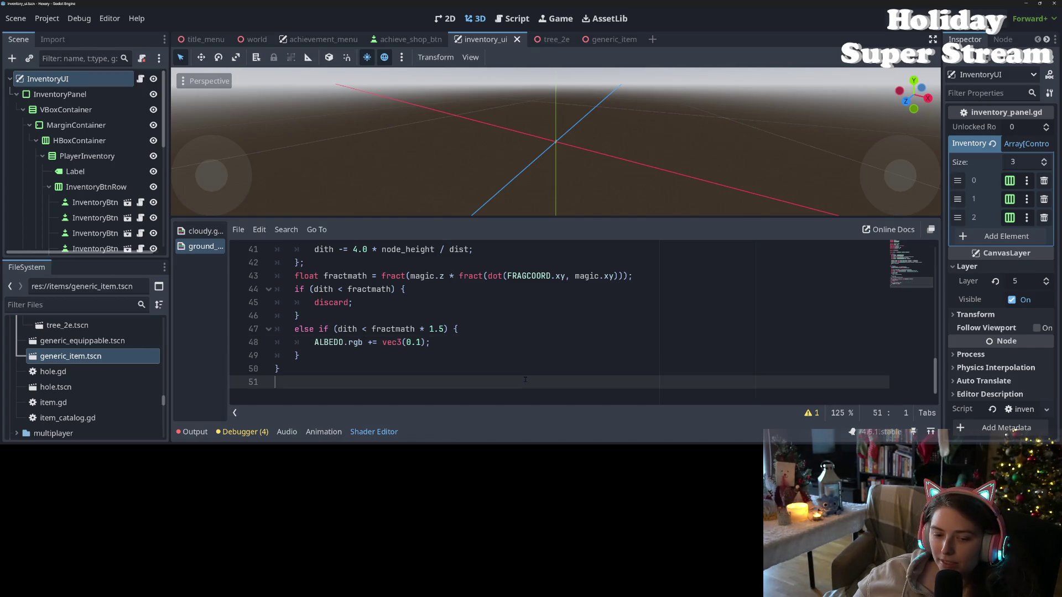
scroll(525, 379, up, 1)
scroll(525, 379, down, 1)
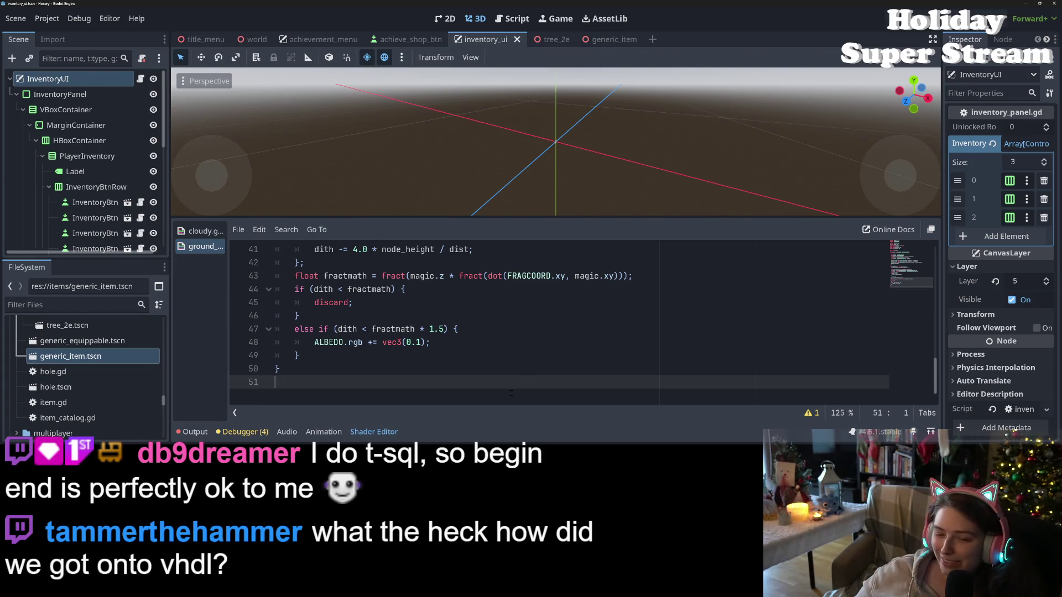
scroll(511, 393, up, 1)
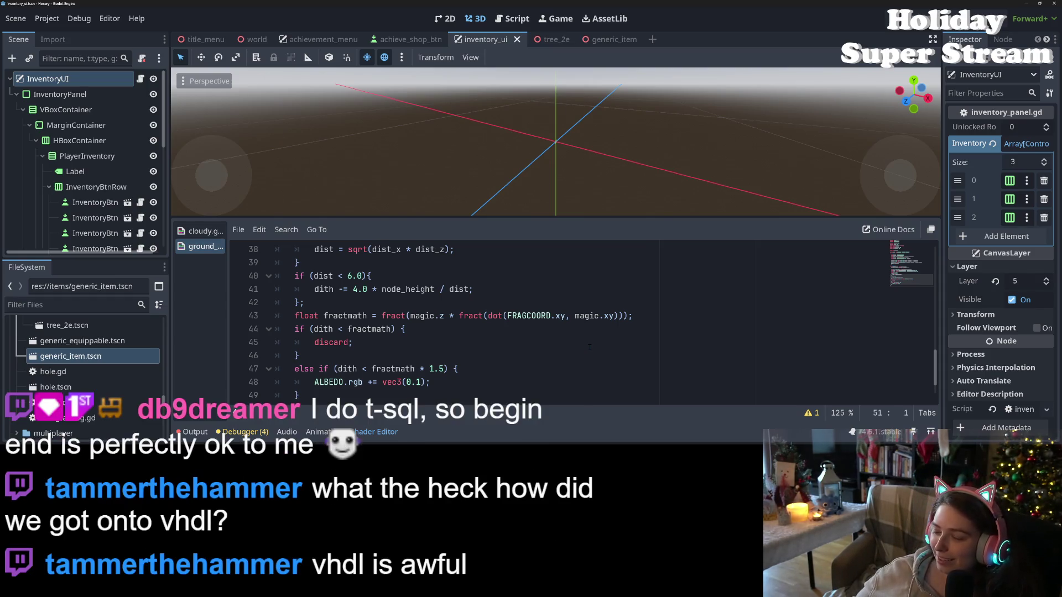
drag(607, 217, 606, 109)
scroll(535, 361, up, 2)
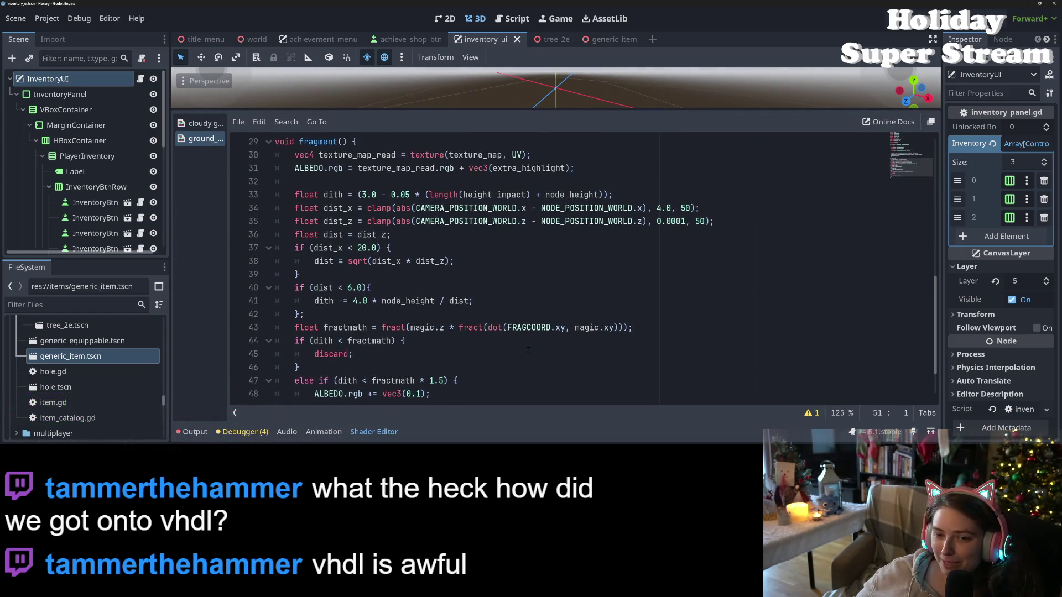
scroll(528, 350, down, 1)
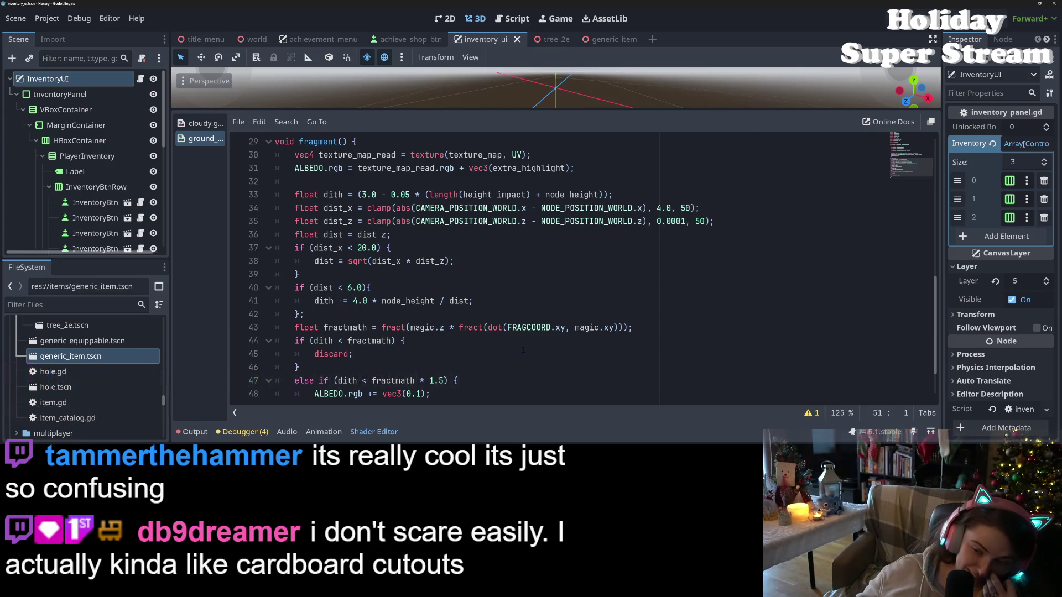
scroll(553, 265, up, 7)
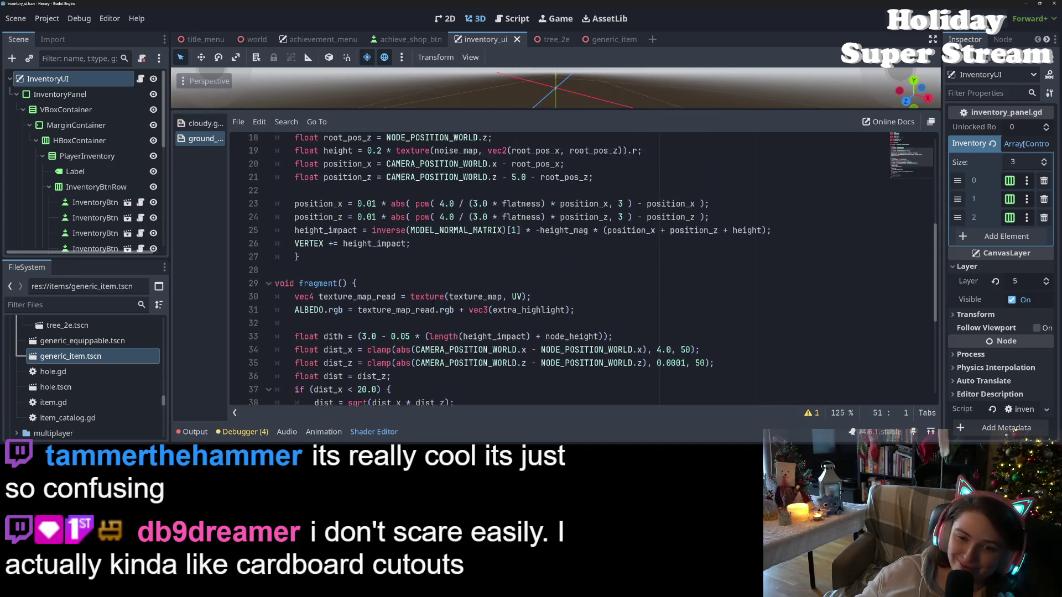
scroll(553, 266, down, 1)
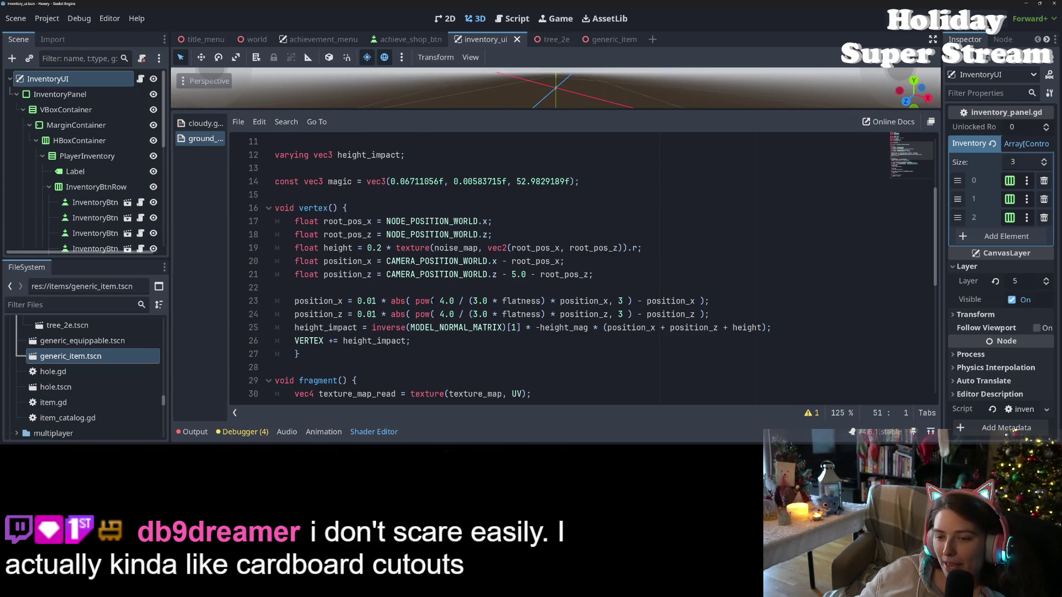
scroll(433, 302, down, 7)
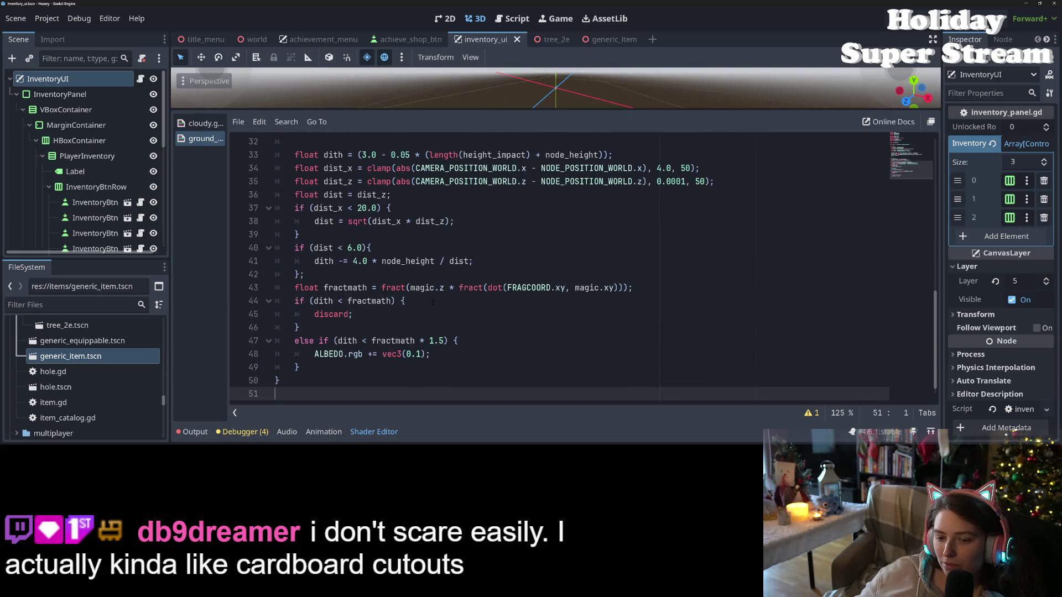
click(482, 340)
click(531, 353)
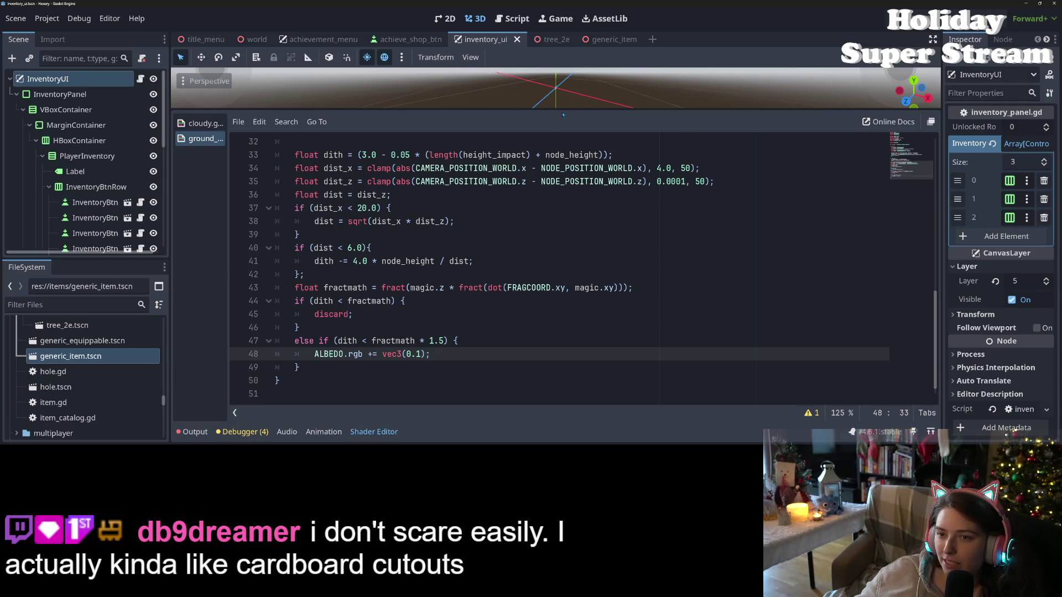
click(551, 40)
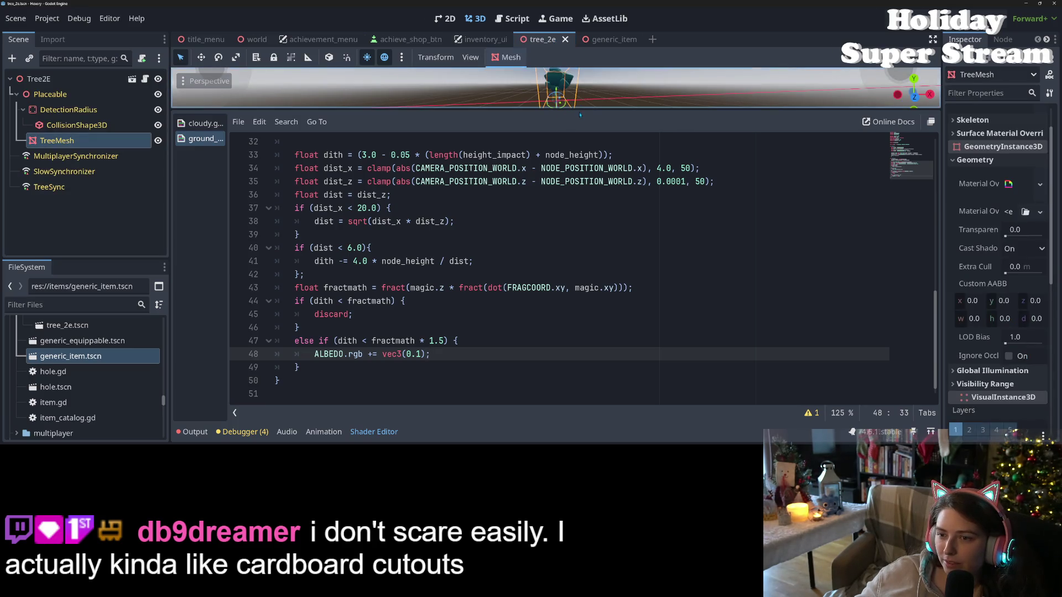
Enlarge the 3D view to inspect the tree, then change line 48's 0.1 to 1.0 and save.
drag(580, 115, 553, 257)
scroll(545, 223, up, 3)
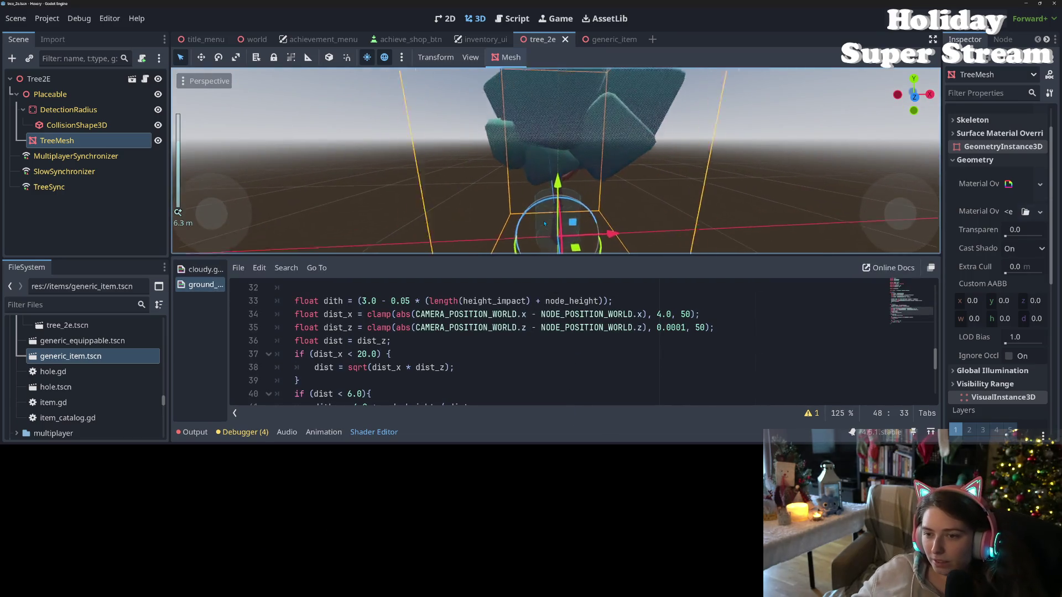
scroll(544, 223, up, 3)
scroll(553, 216, down, 4)
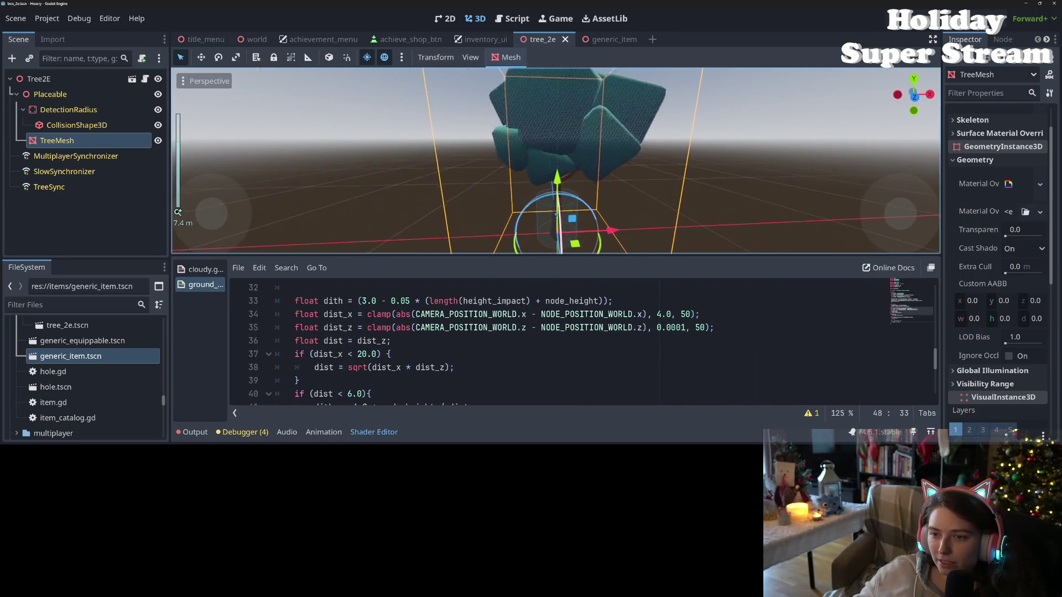
scroll(592, 182, up, 4)
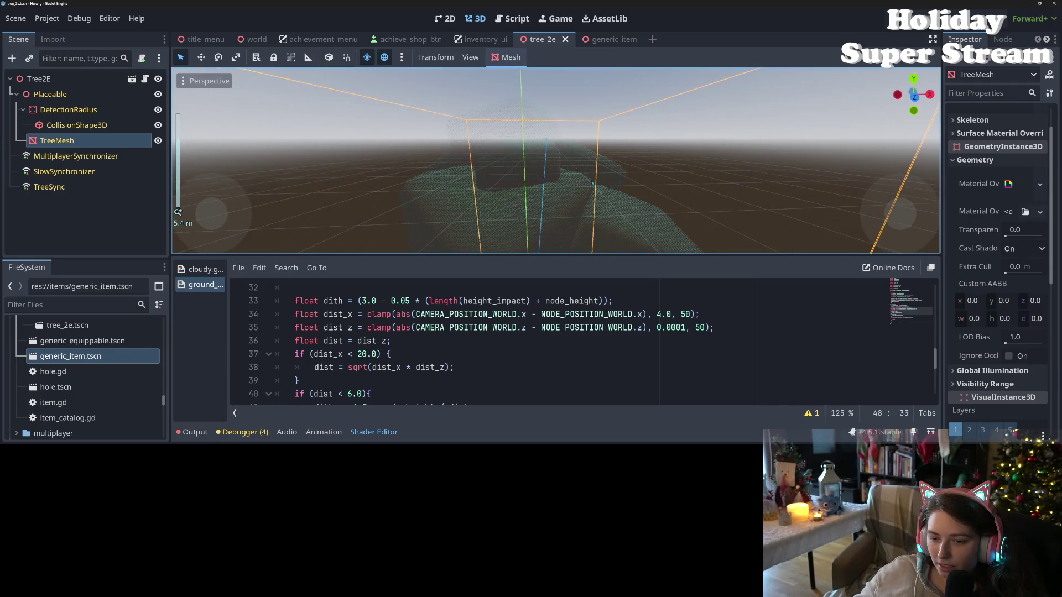
scroll(422, 337, down, 3)
drag(421, 381, 406, 380)
text(1.0)
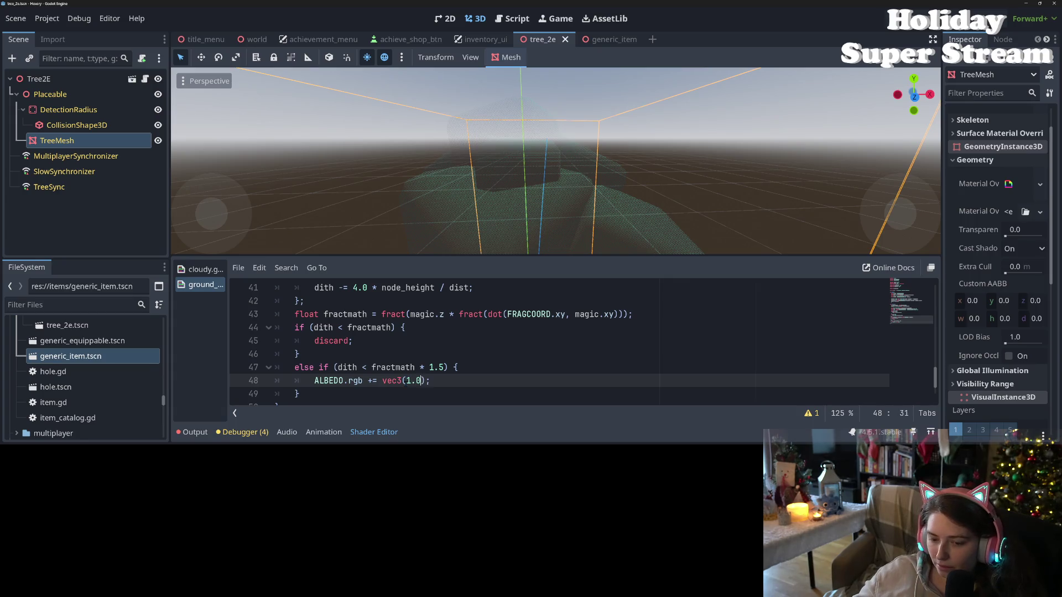
key(ctrl+s)
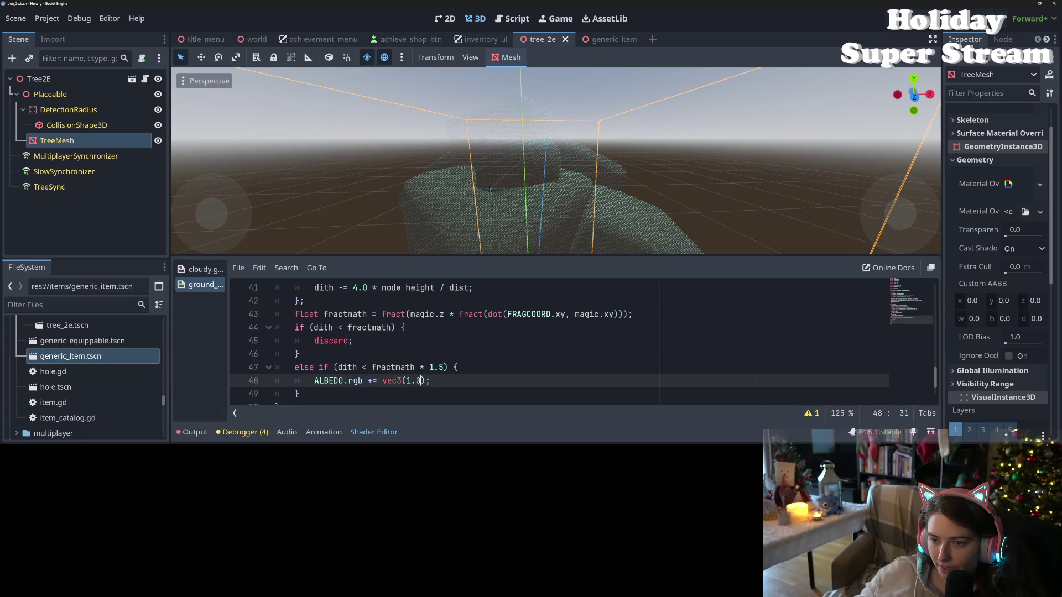
Change the dither threshold on line 47 to 1.15 and save, checking the dithered tree.
scroll(491, 195, up, 3)
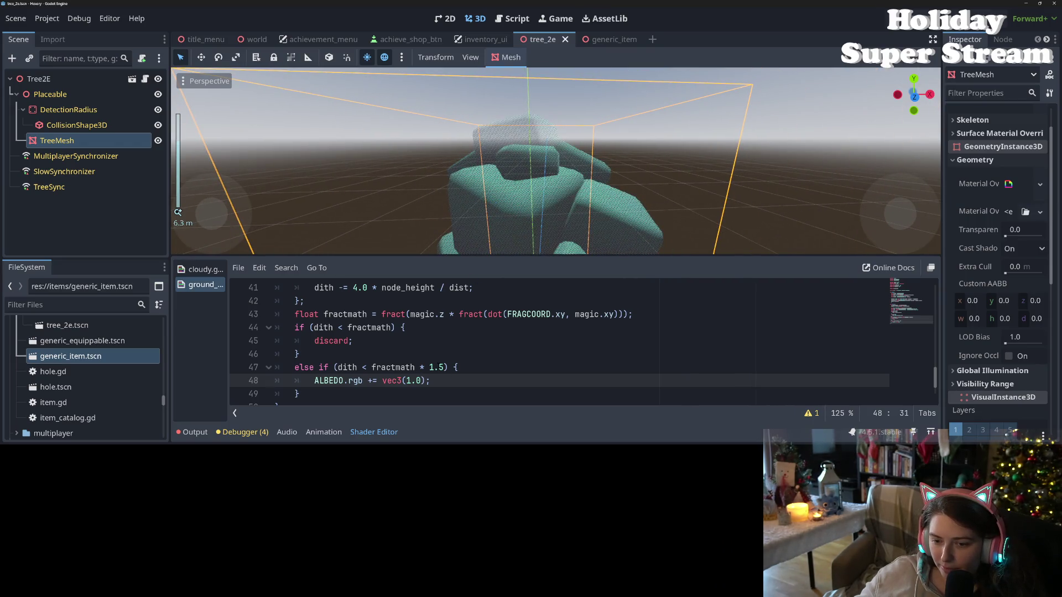
click(443, 367)
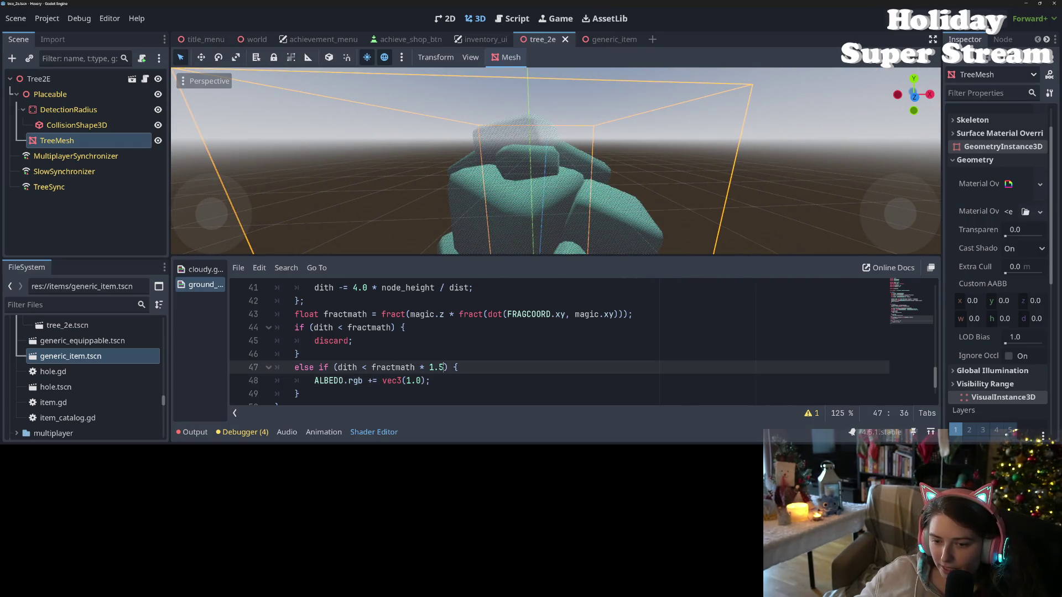
text(1)
key(ctrl+s)
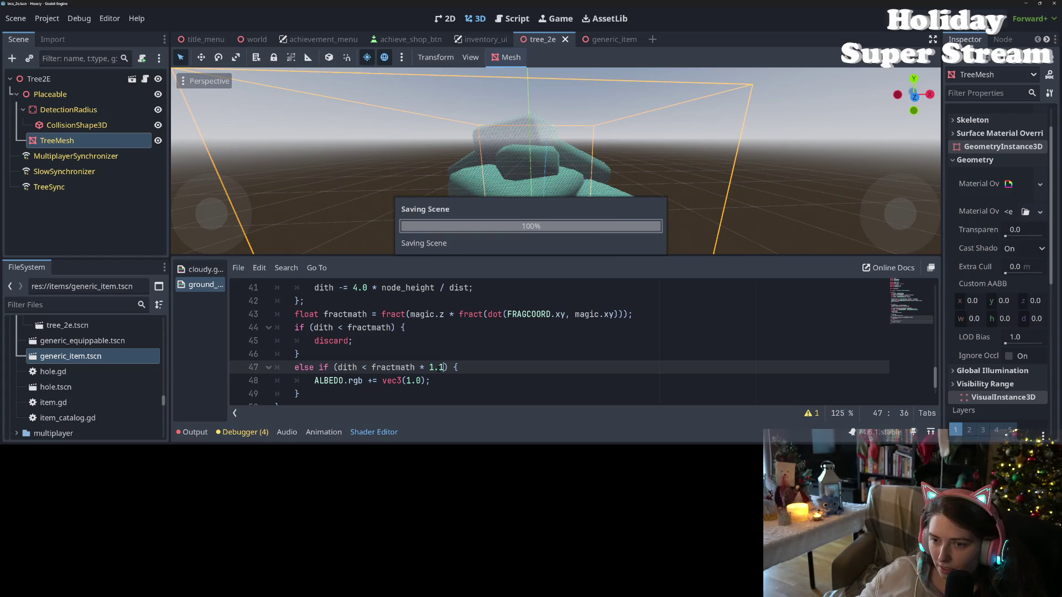
scroll(552, 225, up, 3)
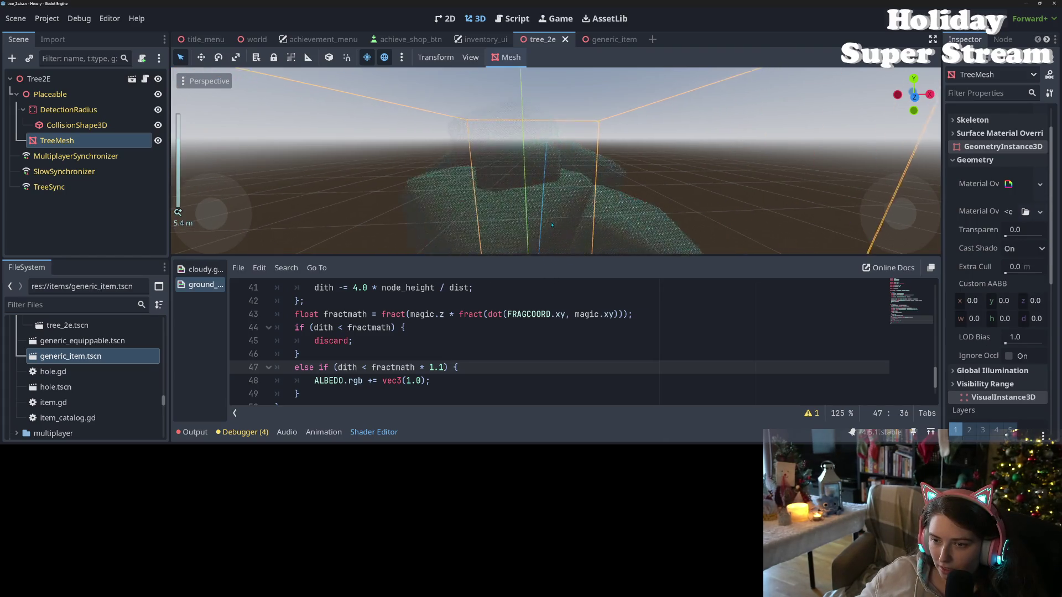
scroll(552, 225, down, 2)
drag(552, 225, 535, 272)
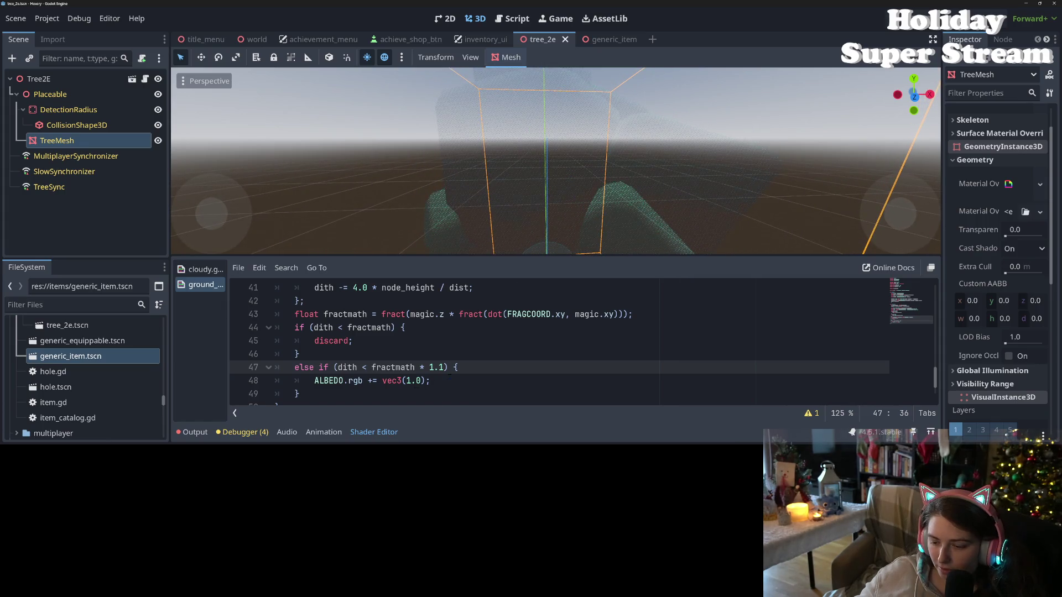
text(5)
key(ctrl+s)
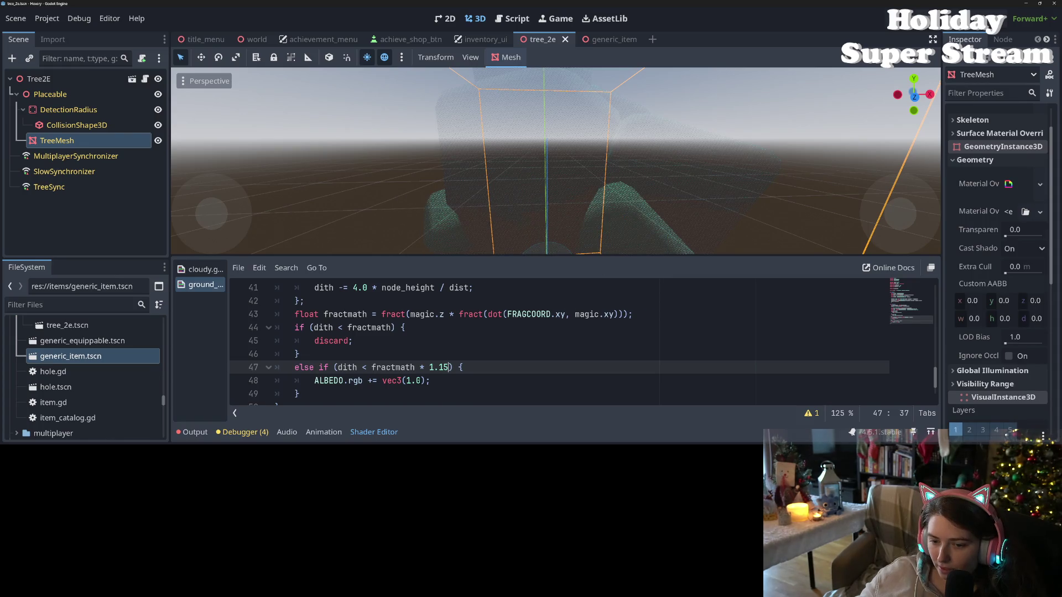
Set the brightening on line 48 to vec3(0.5), save, and run the game with F5.
double_click(412, 381)
text(0.5)
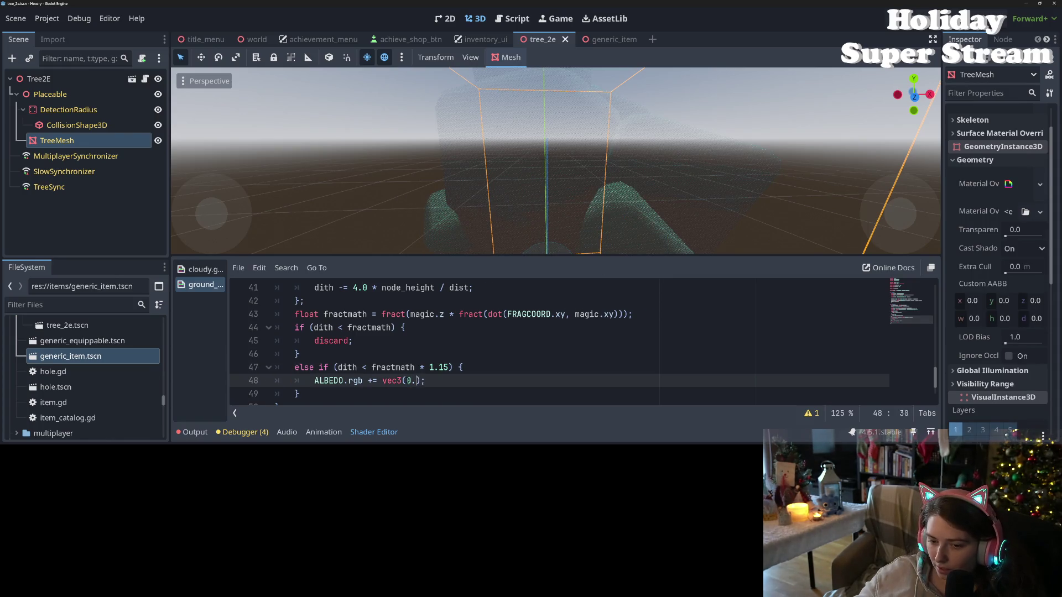
key(ctrl+s)
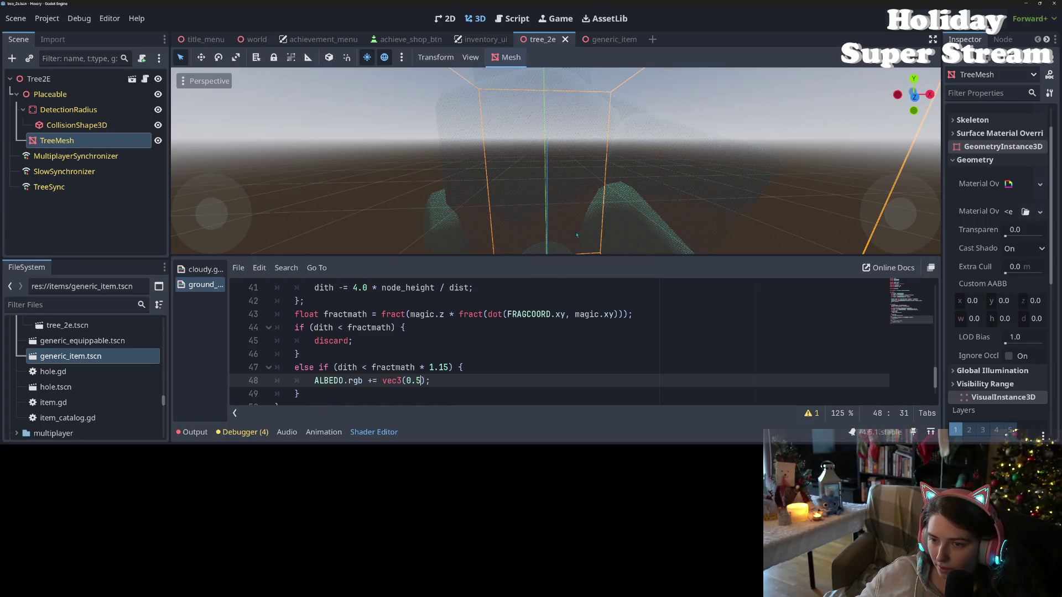
drag(607, 221, 573, 182)
scroll(573, 182, down, 5)
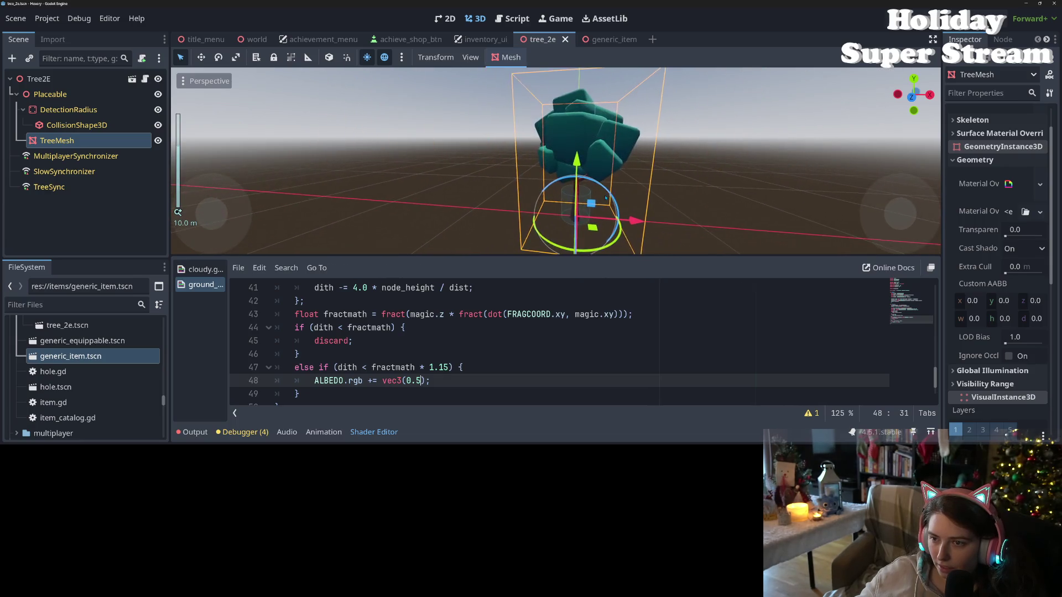
scroll(631, 215, up, 8)
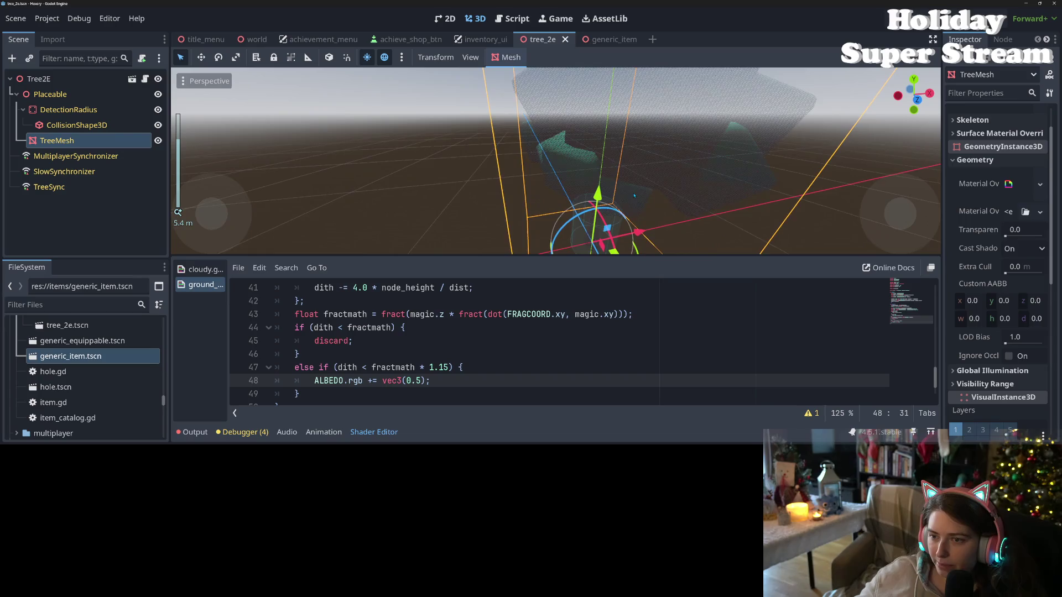
scroll(634, 195, up, 2)
key(F5)
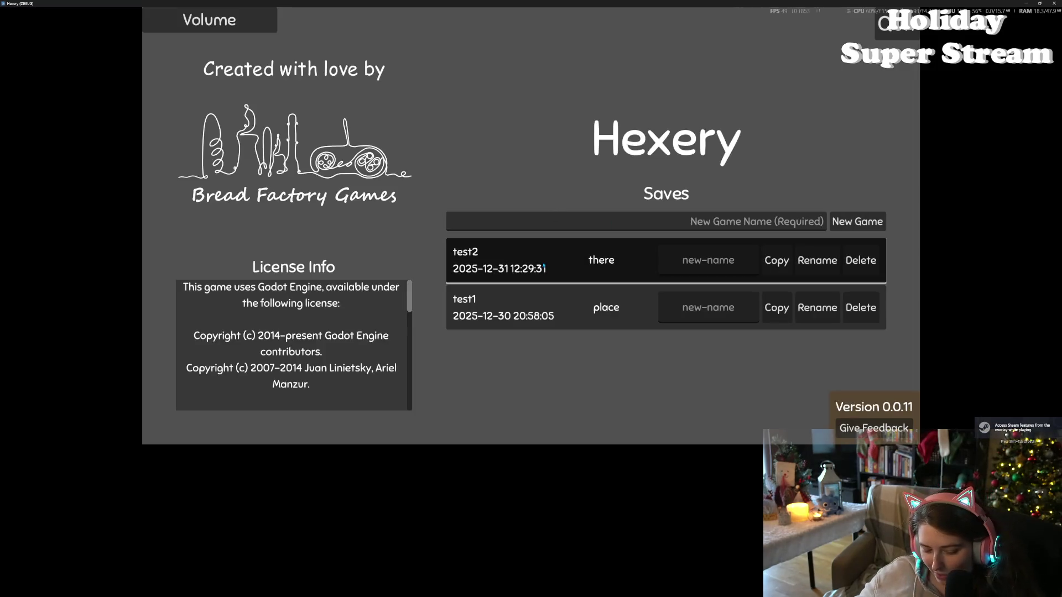
Load the test2 save, swing the camera over the island, then close the game.
click(544, 266)
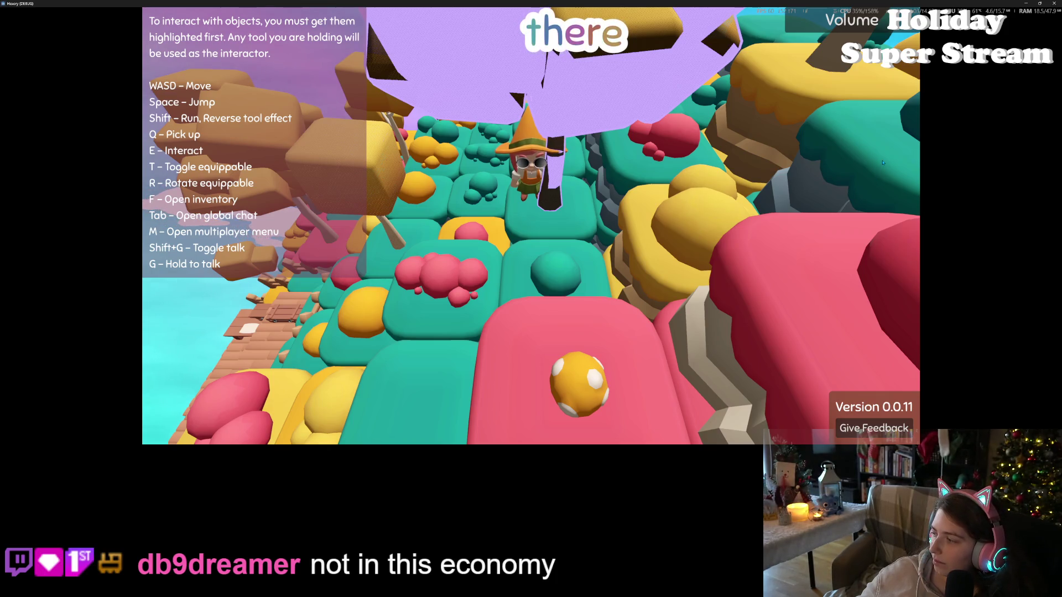
drag(883, 163, 792, 106)
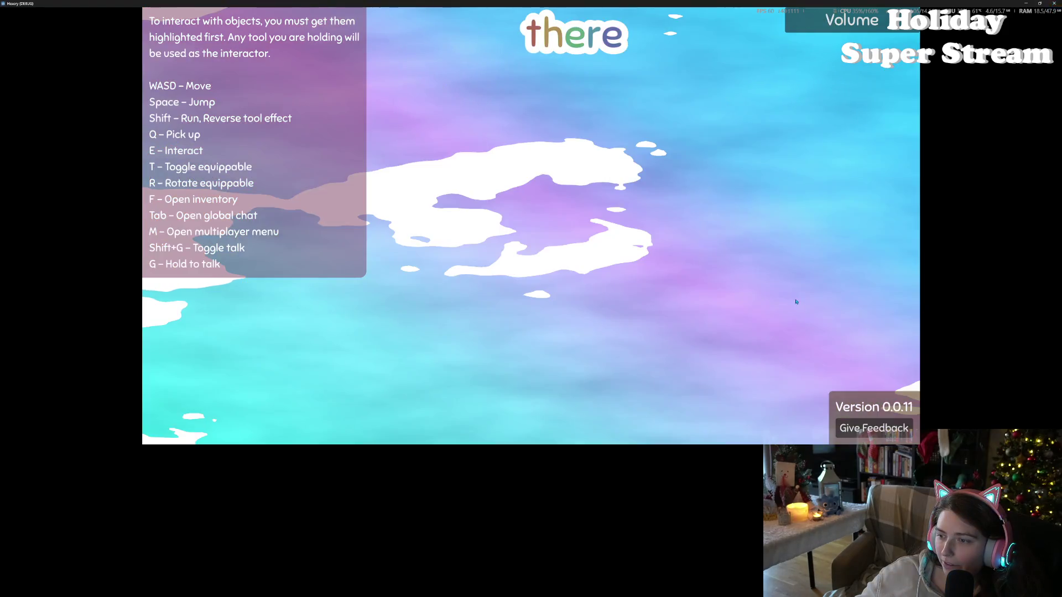
key(alt+F4)
click(367, 432)
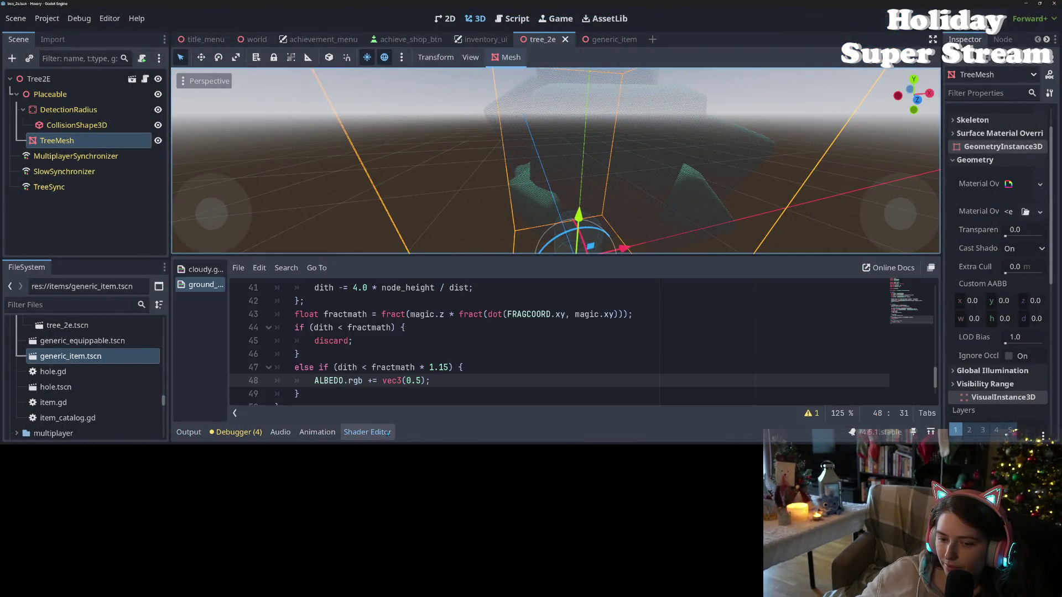
Change the brightening to vec3(1.0) on line 48 and the threshold to 1.25 on line 47, saving both.
drag(420, 381, 407, 381)
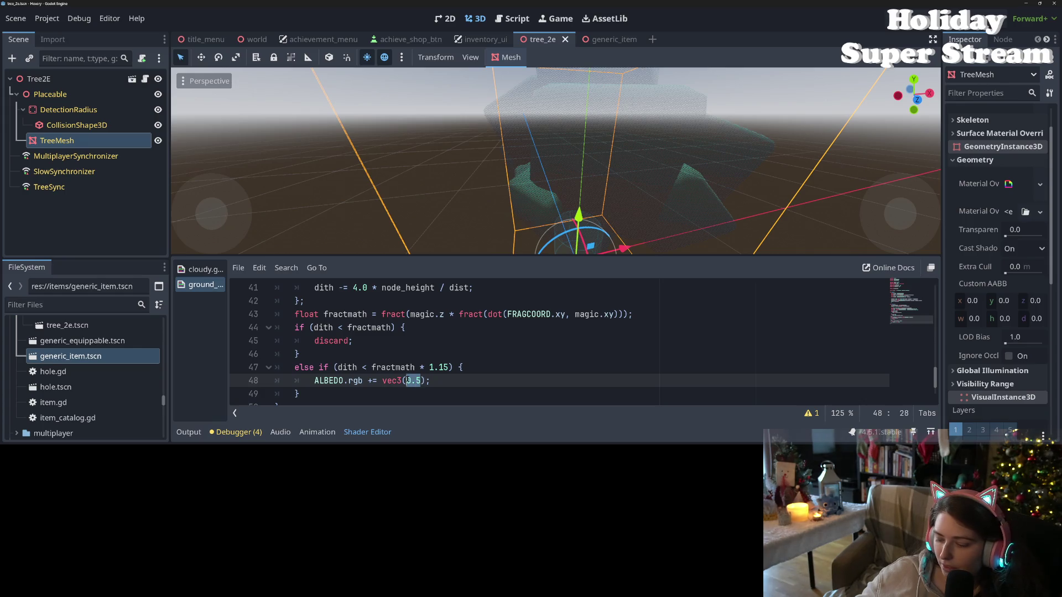
text(1.0)
key(ctrl+s)
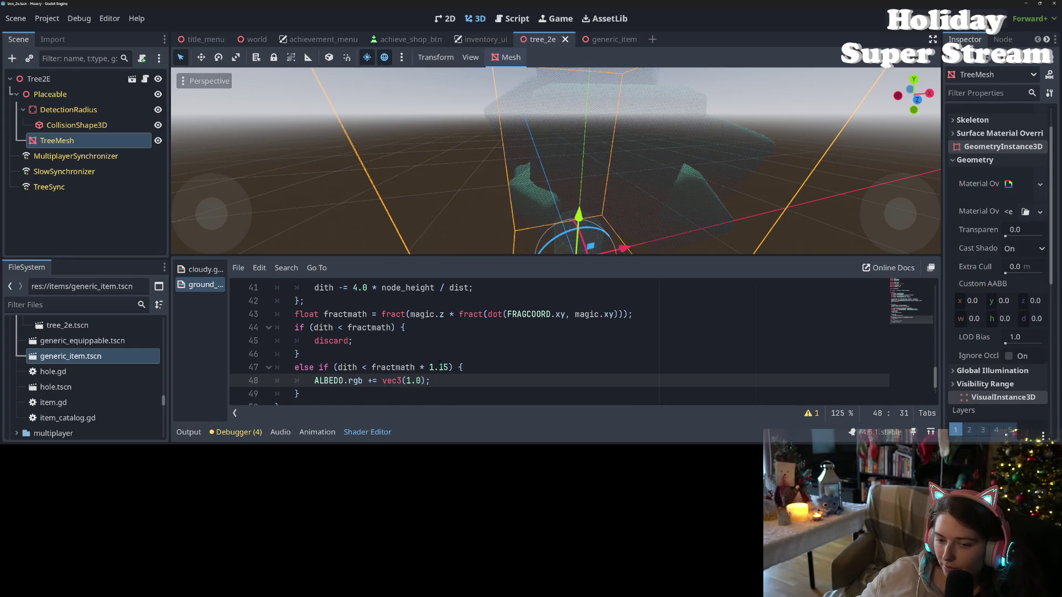
click(449, 367)
text(25)
key(ctrl+s)
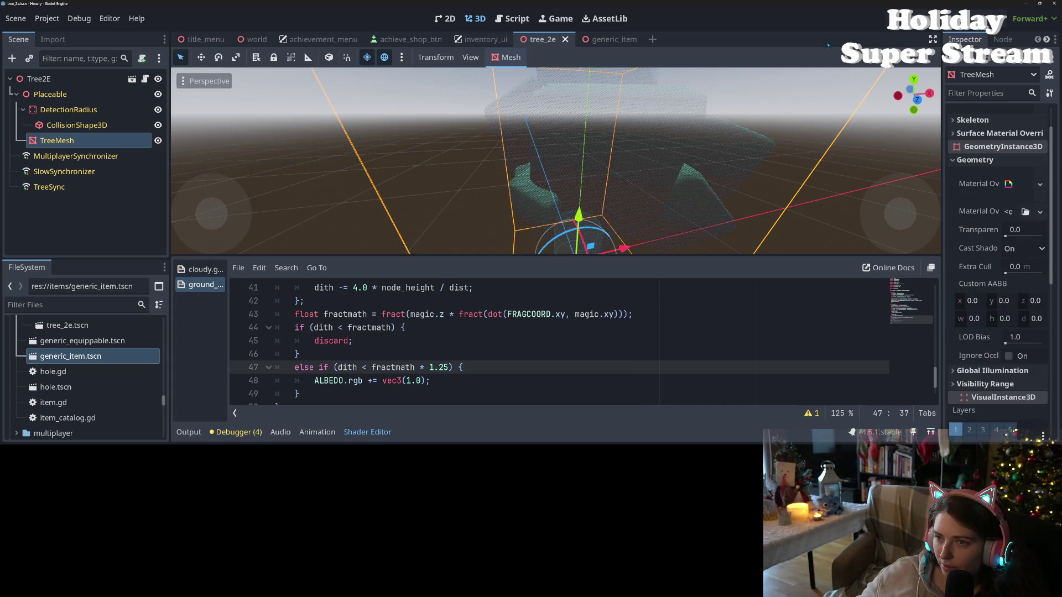
Run the game, load test2, walk the character along the tile path past the trees, then close it.
key(F5)
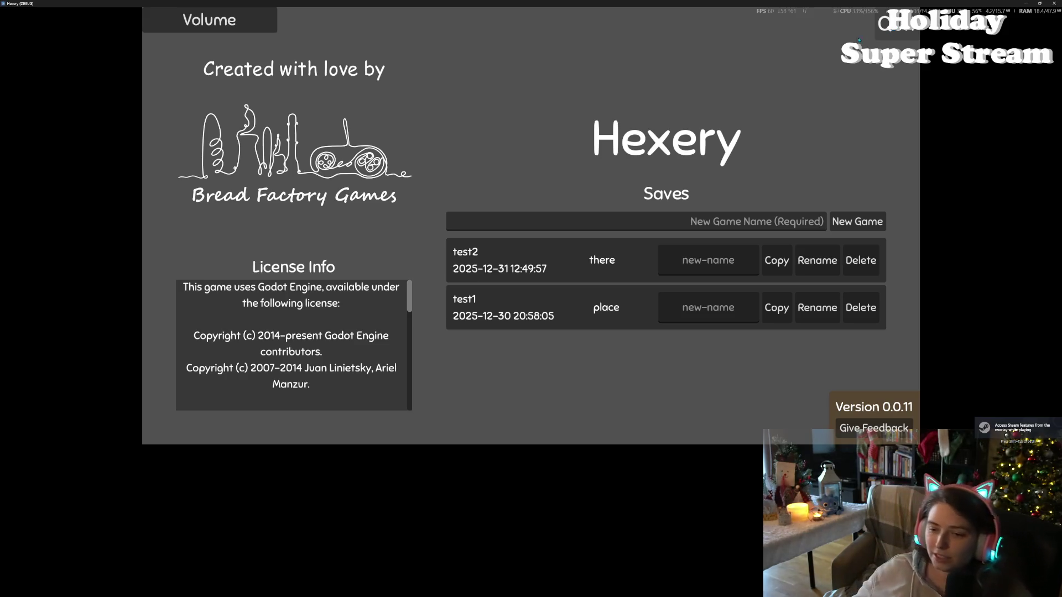
click(642, 266)
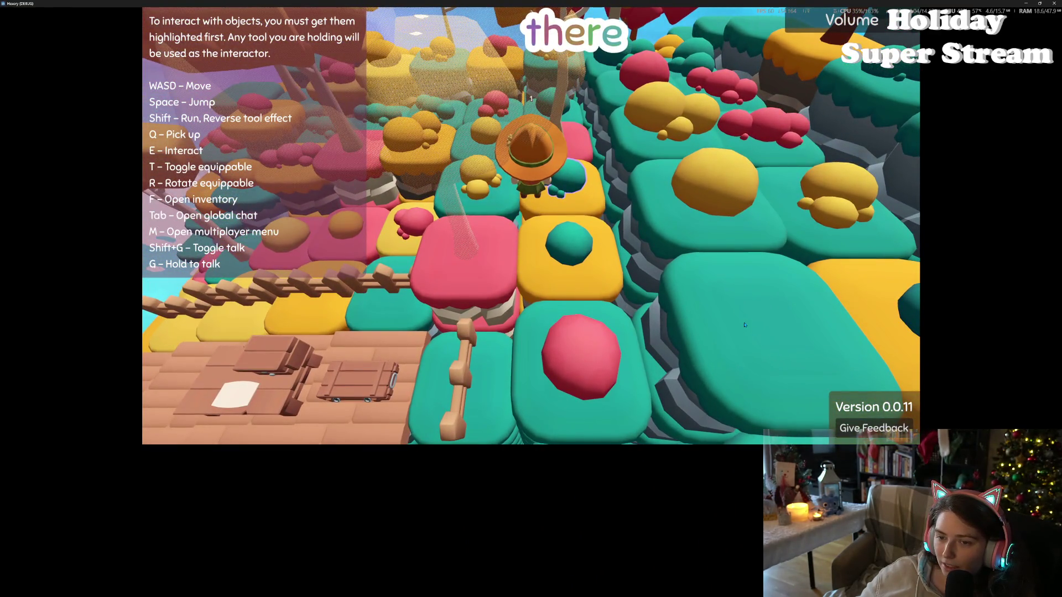
key(a)
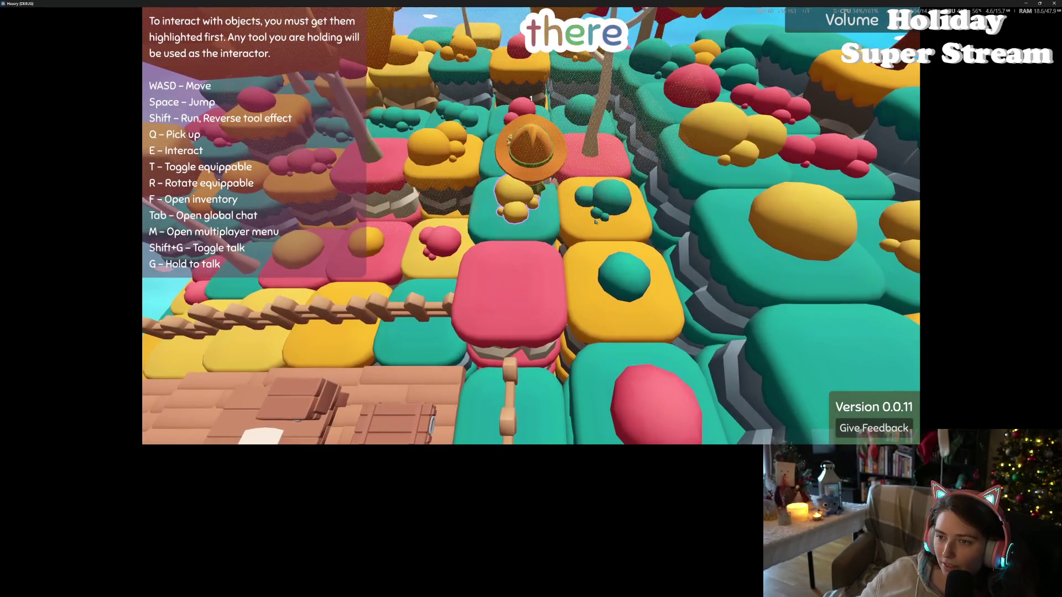
key(d)
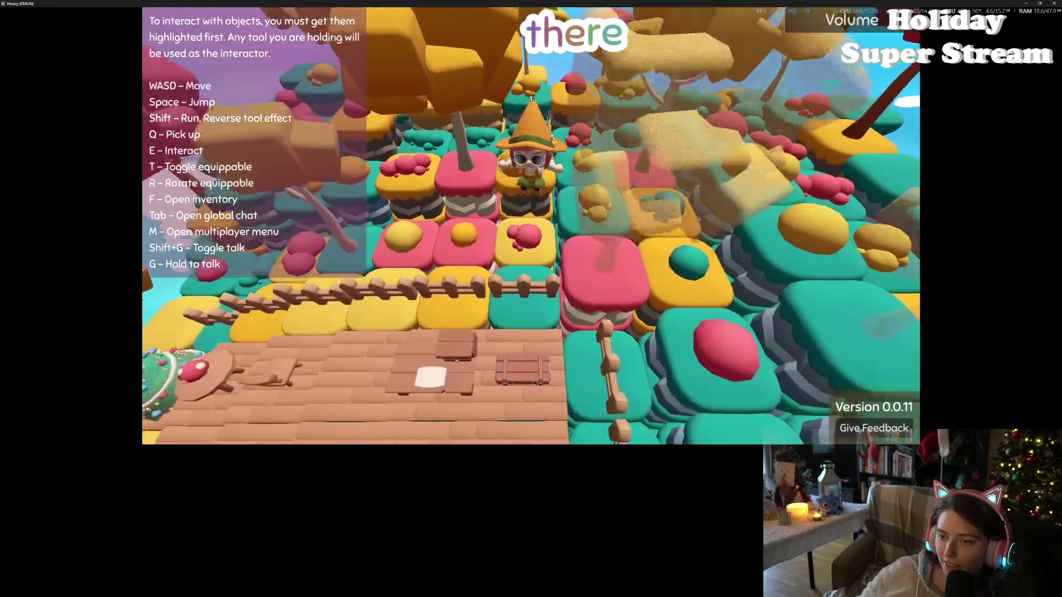
key(w)
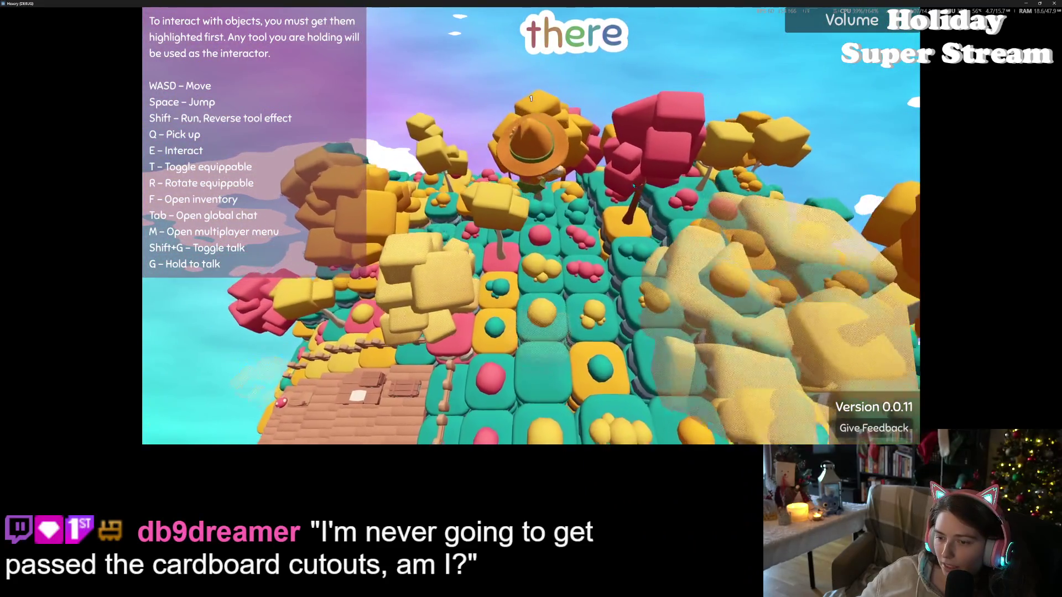
key(w)
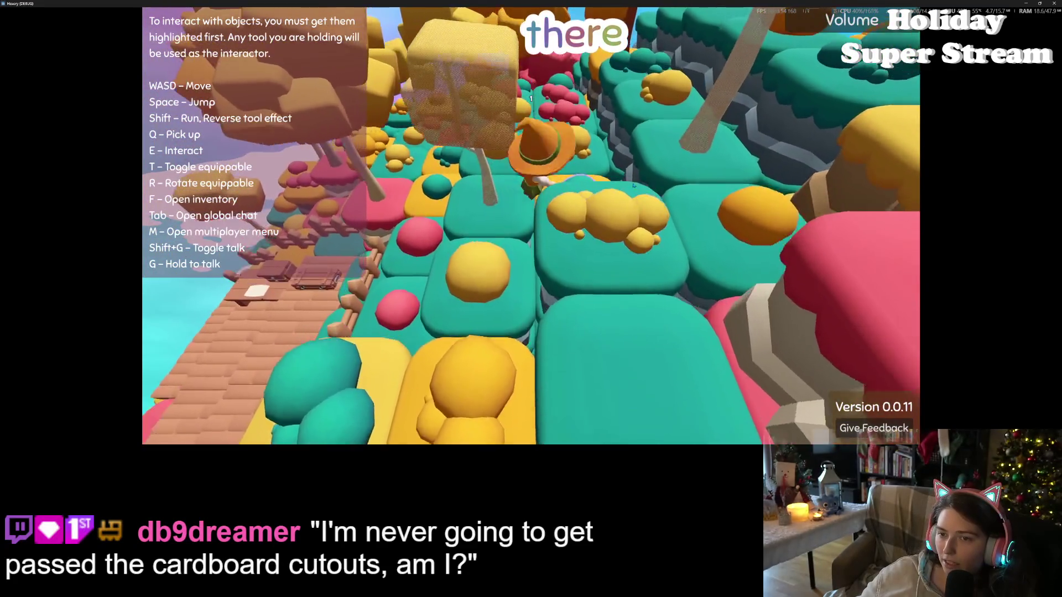
key(w)
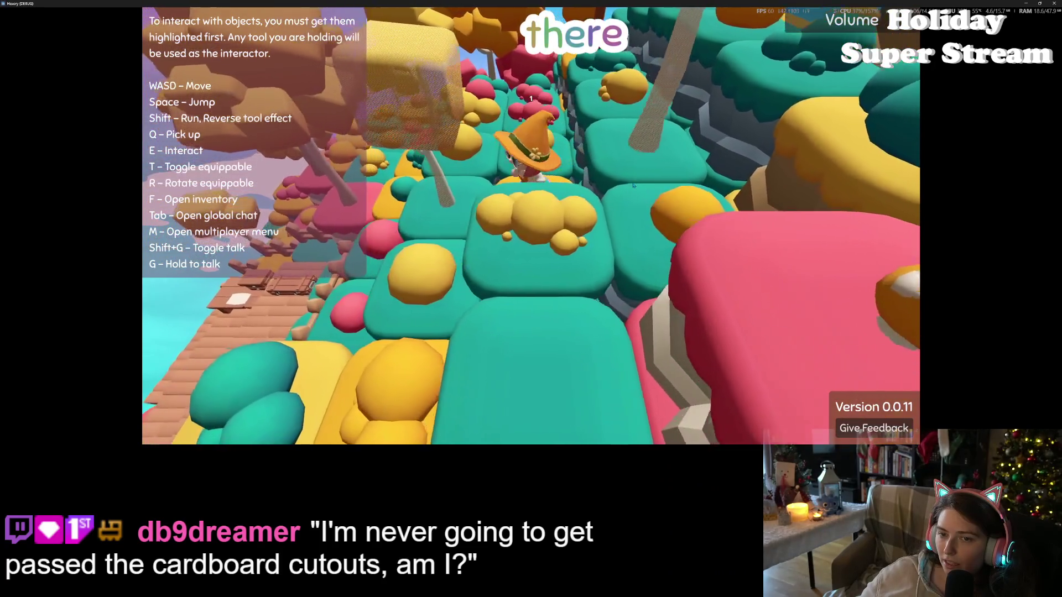
key(w)
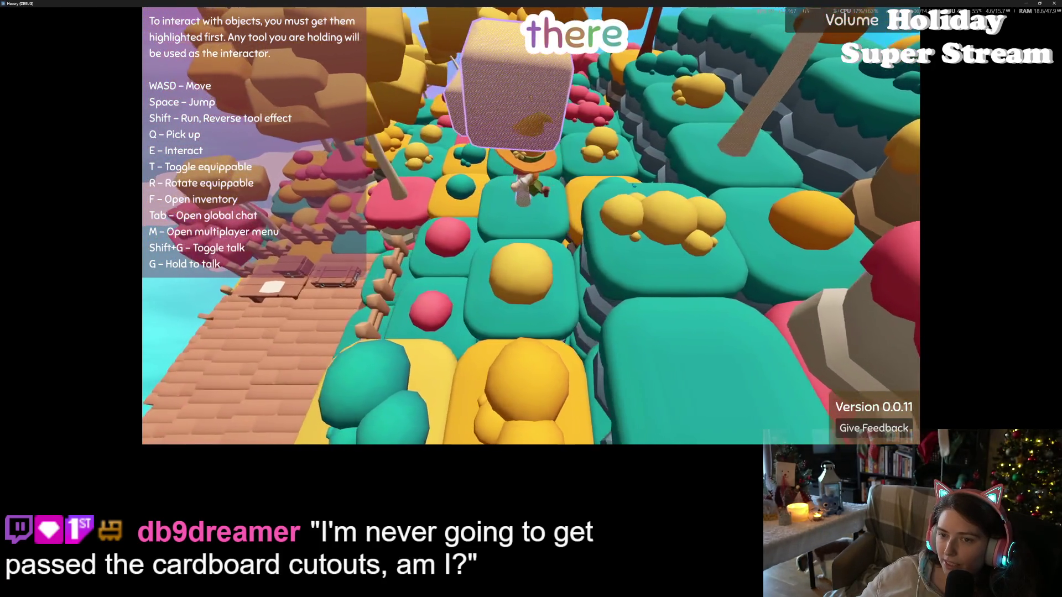
key(w)
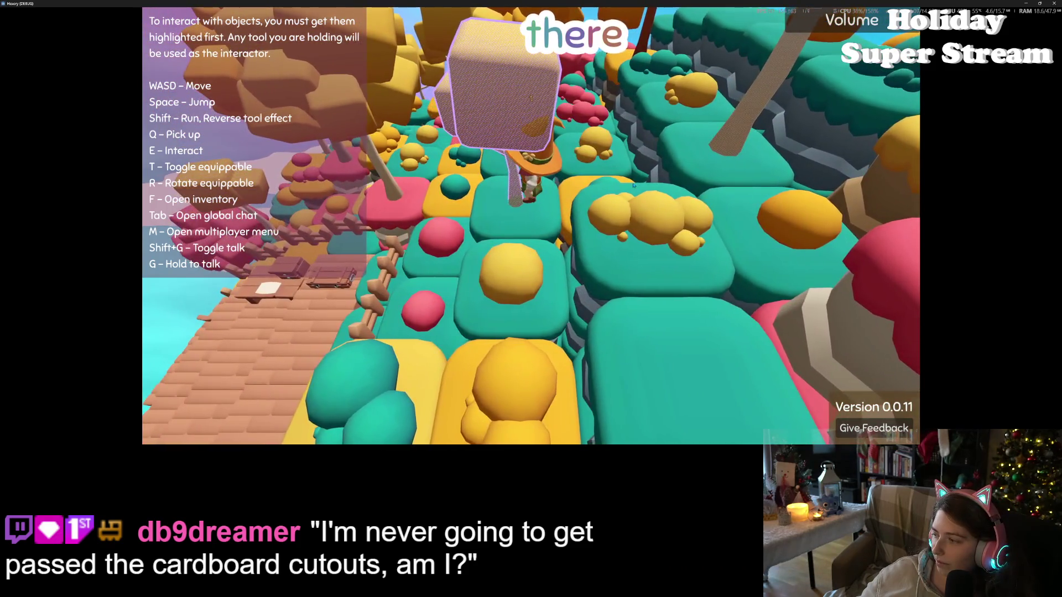
key(w)
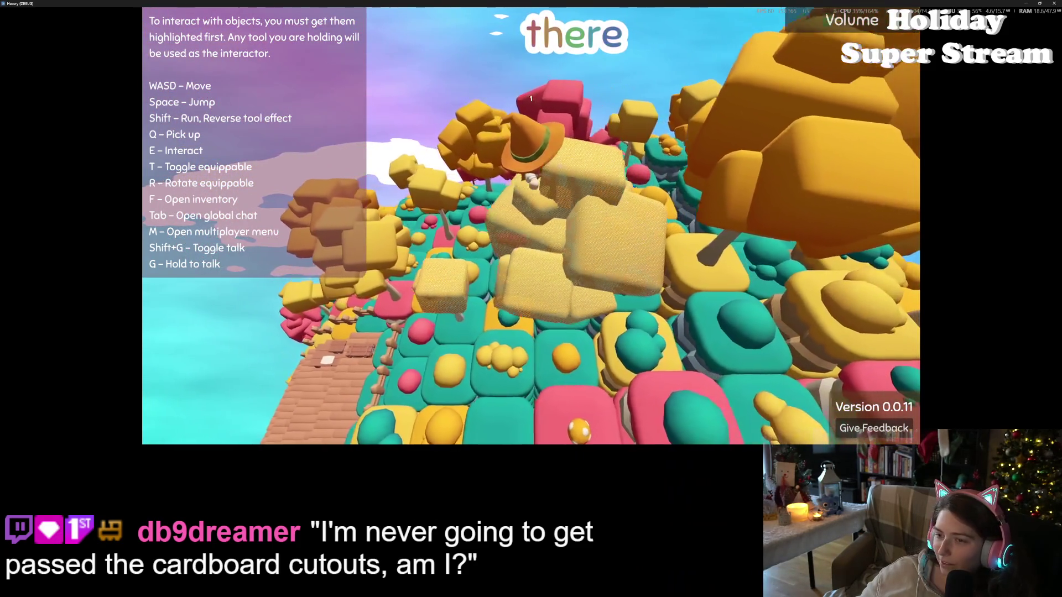
key(w)
key(w)
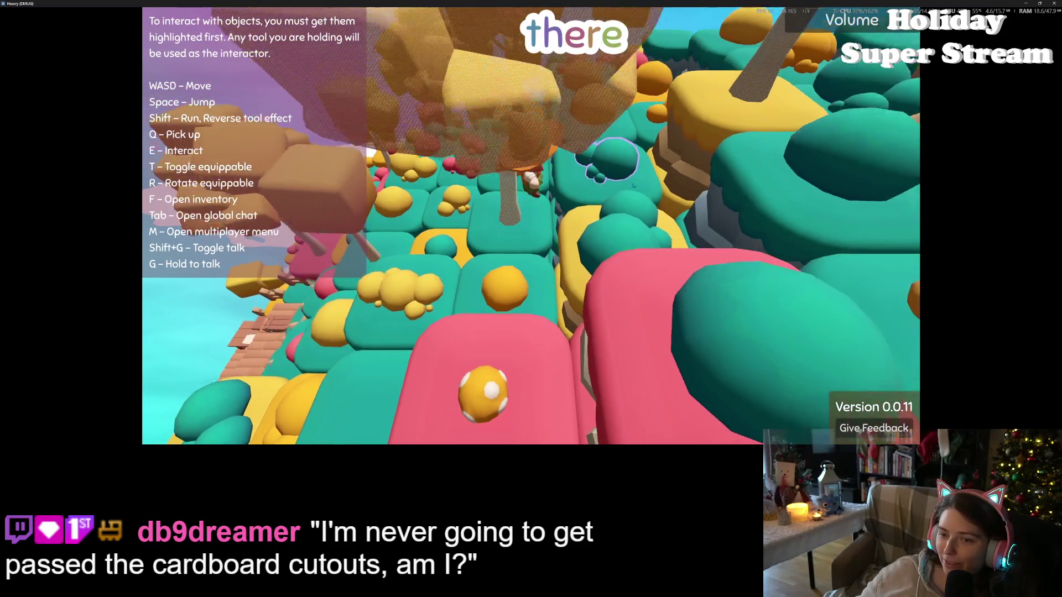
key(w)
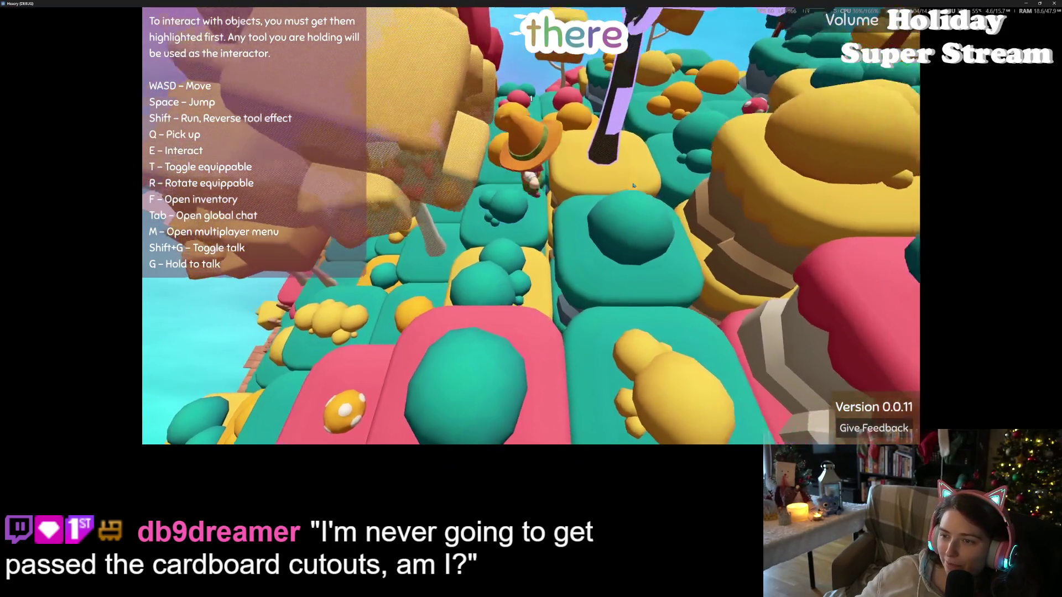
key(w)
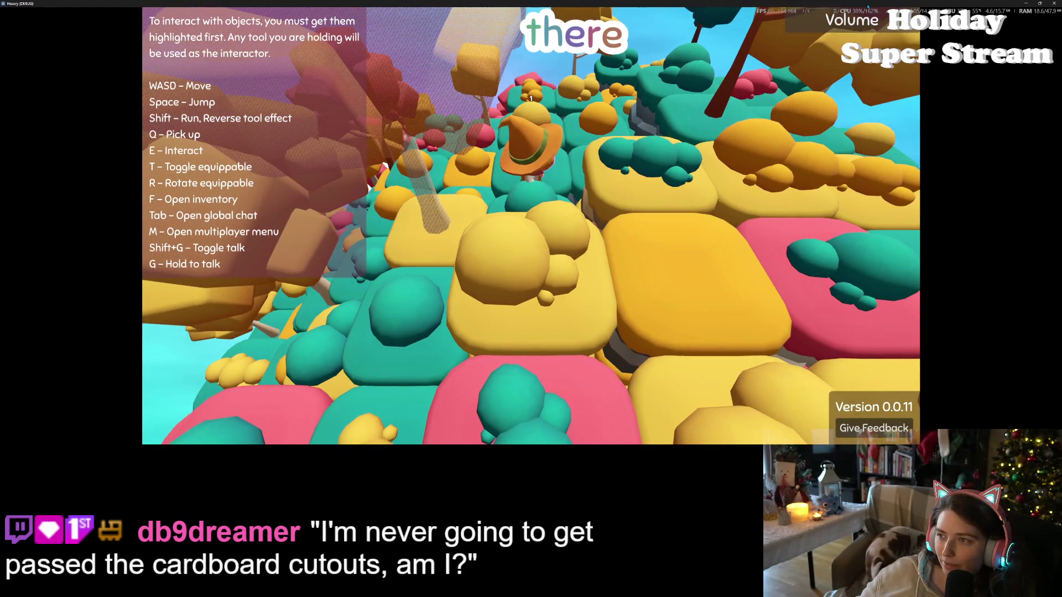
key(alt+F4)
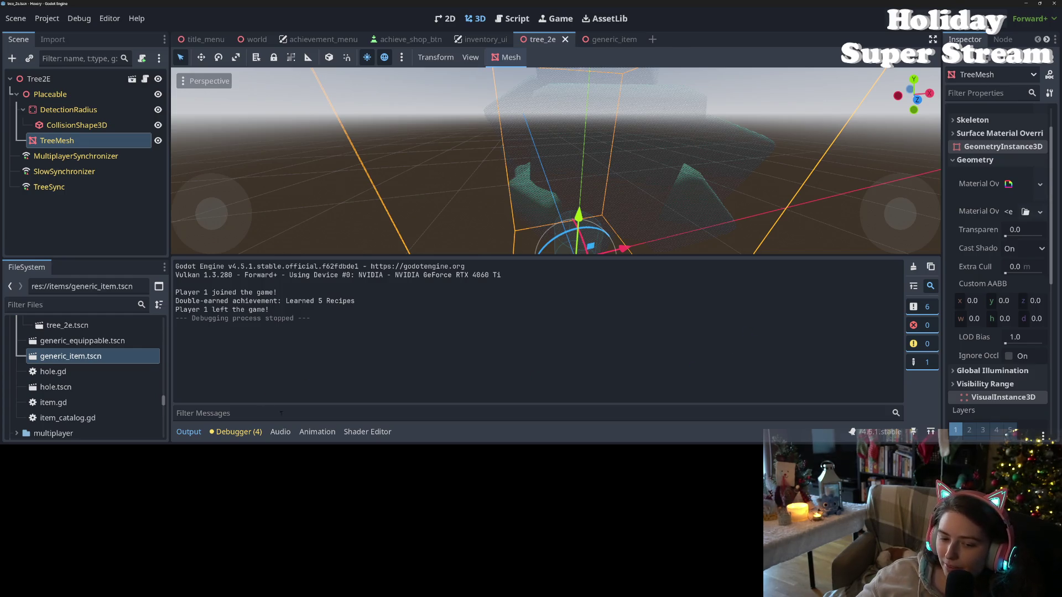
click(367, 432)
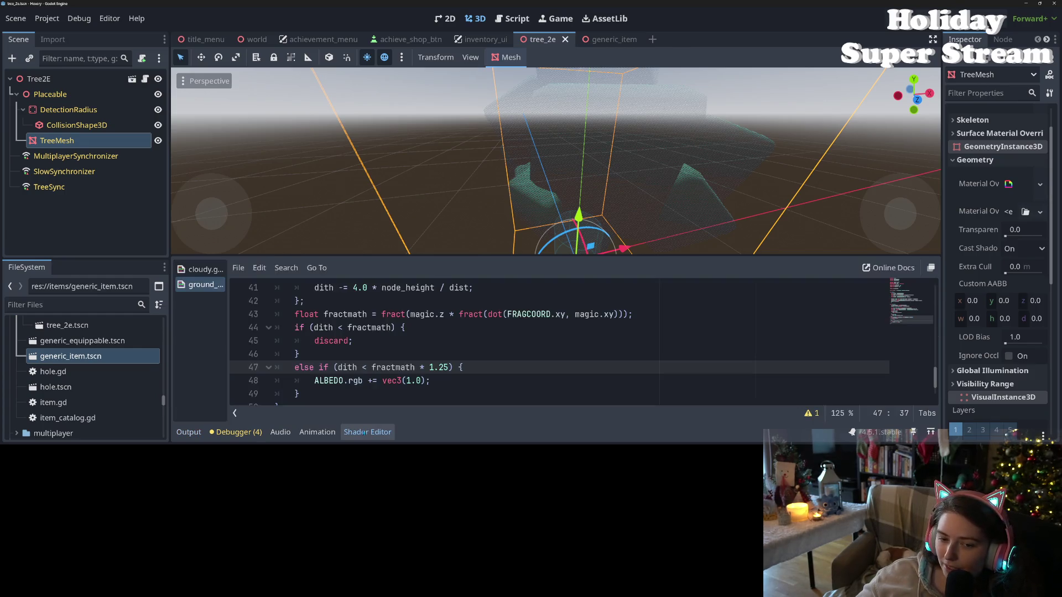
Review the dither code on lines 43–49, from the fractmath line to the closing brace.
click(502, 396)
scroll(498, 382, up, 1)
scroll(497, 383, down, 2)
scroll(497, 383, up, 1)
click(498, 382)
key(Up)
key(Down)
click(507, 373)
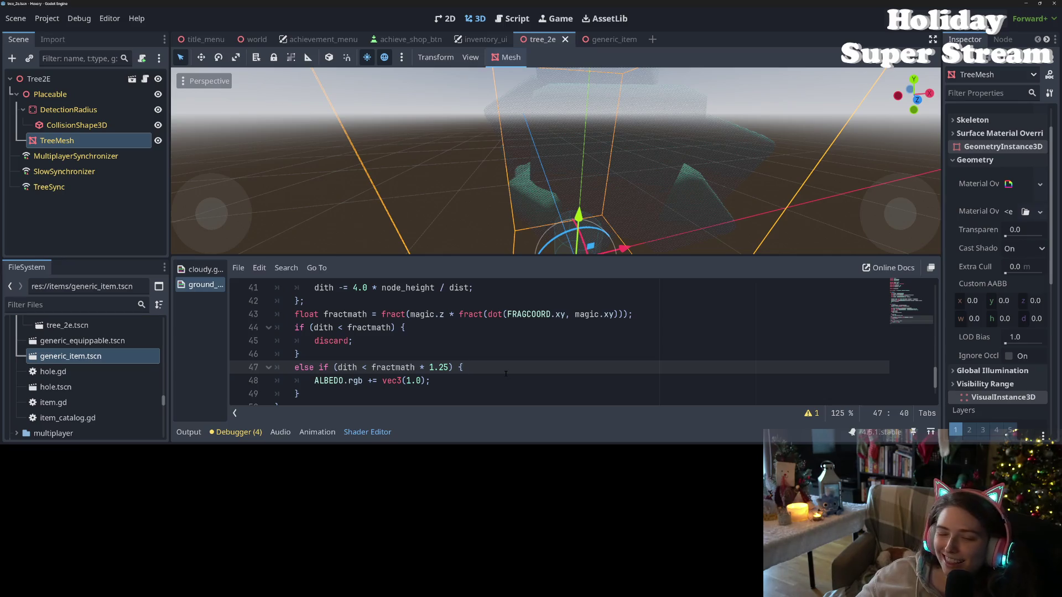
key(Down)
click(498, 371)
key(Down)
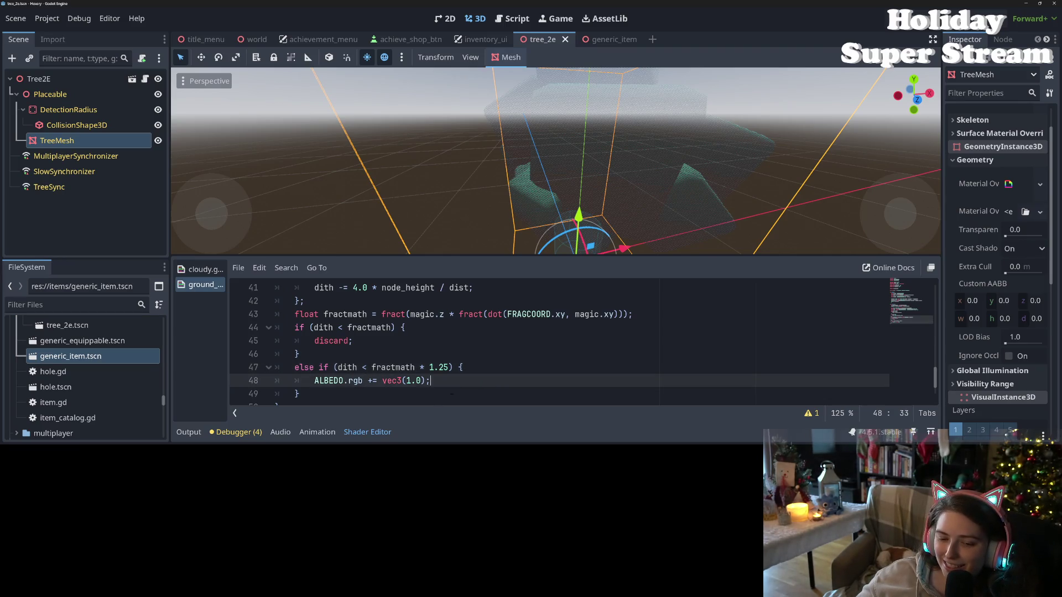
click(451, 392)
click(493, 369)
key(Down)
key(Up)
click(554, 342)
click(550, 354)
key(Up)
click(577, 315)
key(Down)
click(672, 320)
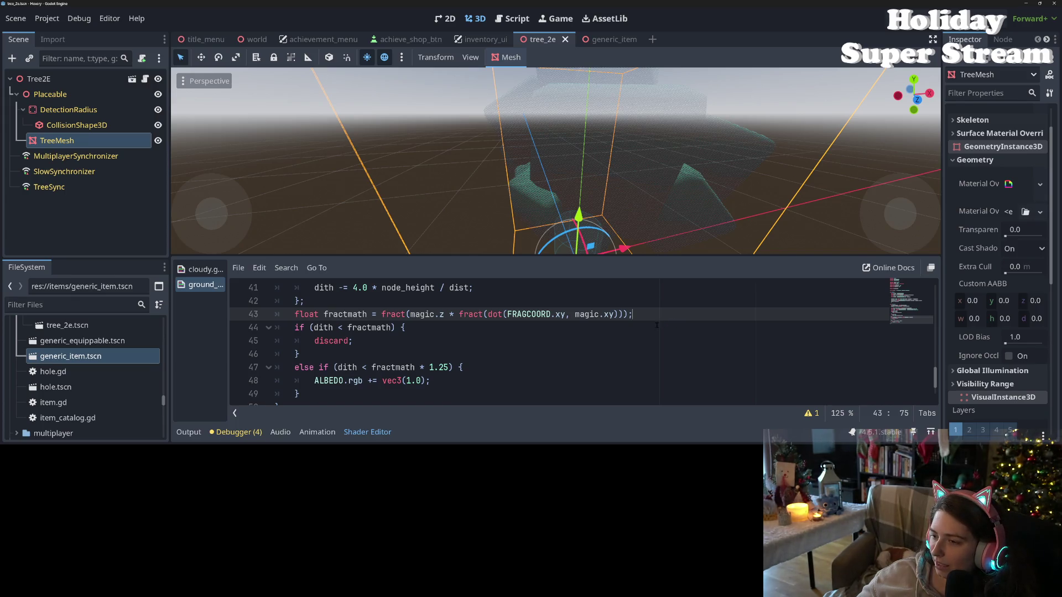
key(Down)
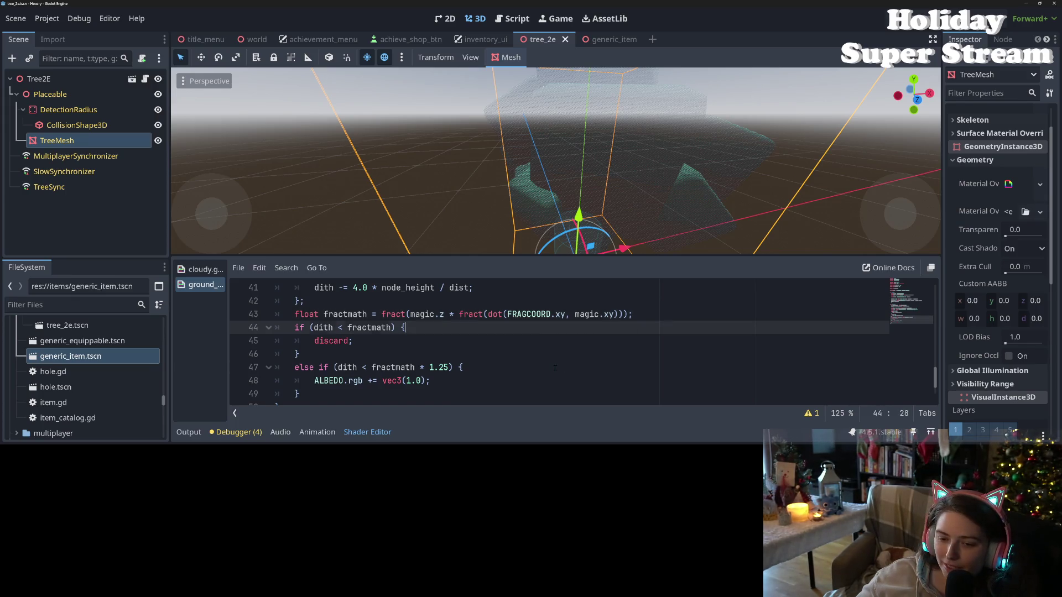
click(554, 367)
scroll(539, 362, down, 1)
click(522, 358)
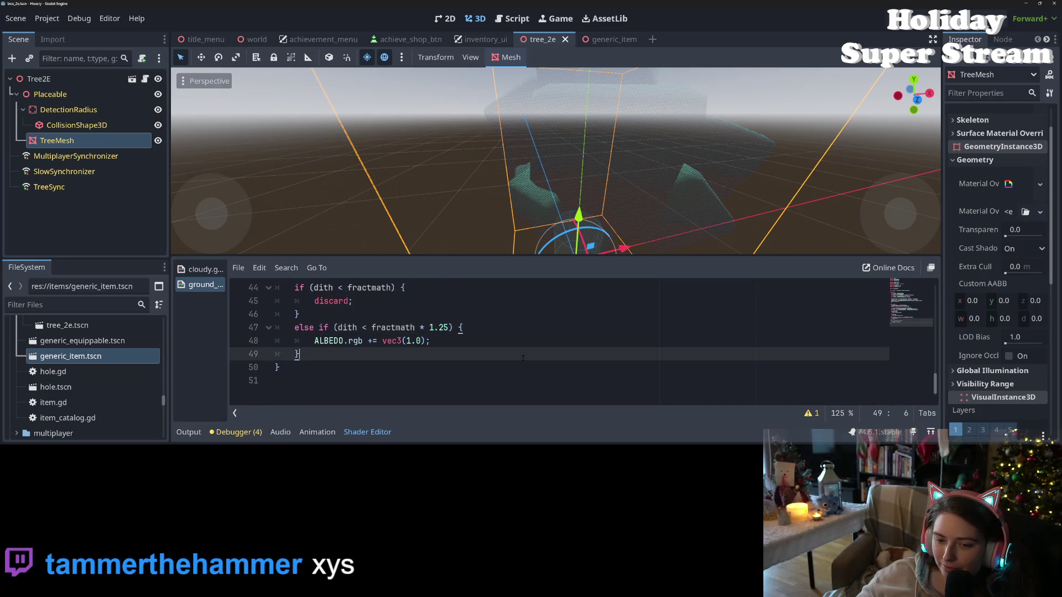
click(530, 340)
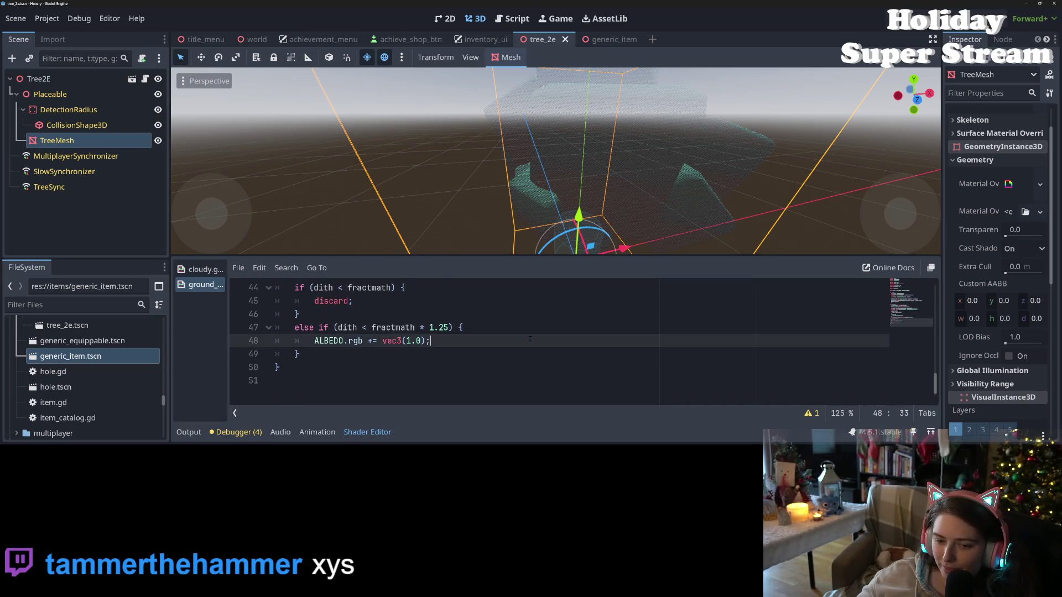
scroll(530, 339, up, 2)
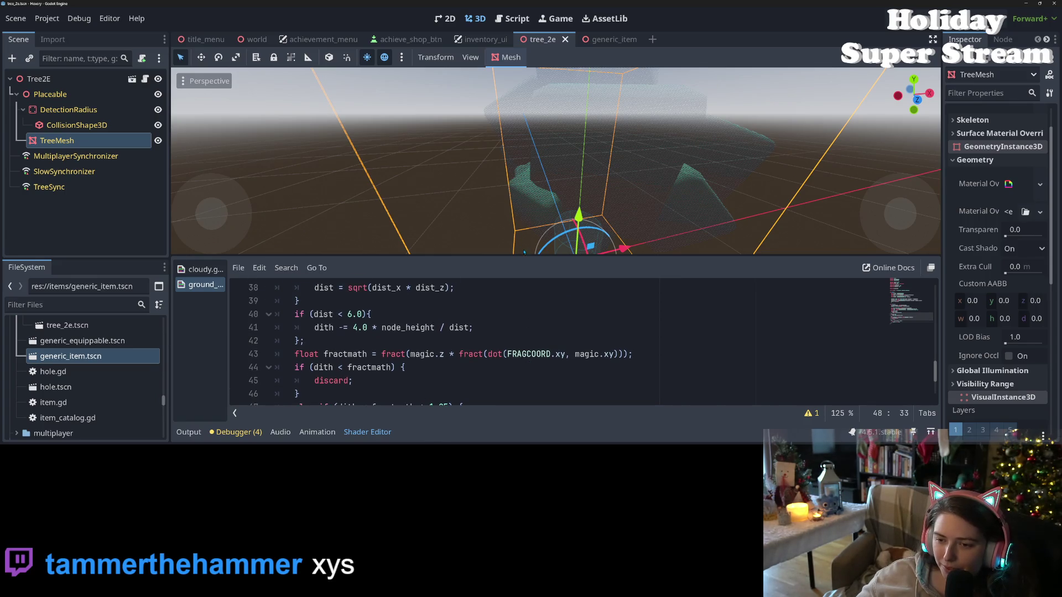
Enlarge the code panel, scroll to the top, and place the caret after the node_height uniform line.
drag(522, 258, 522, 115)
scroll(522, 249, up, 6)
scroll(498, 263, up, 5)
click(498, 263)
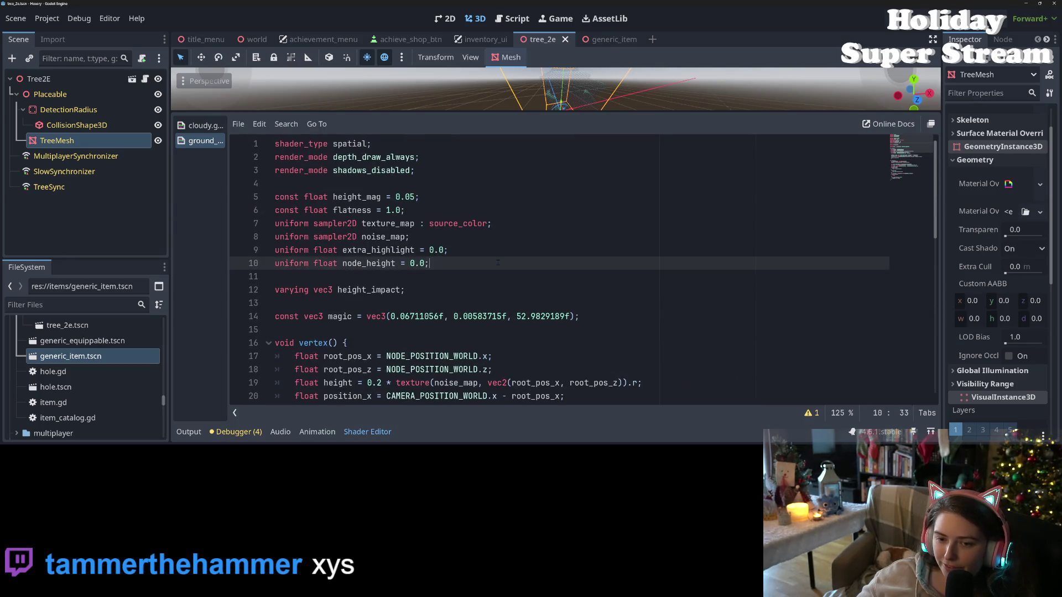
Add 'uniform float outline_size = 0.0;' on a new line 11.
key(Return)
text(unifrm)
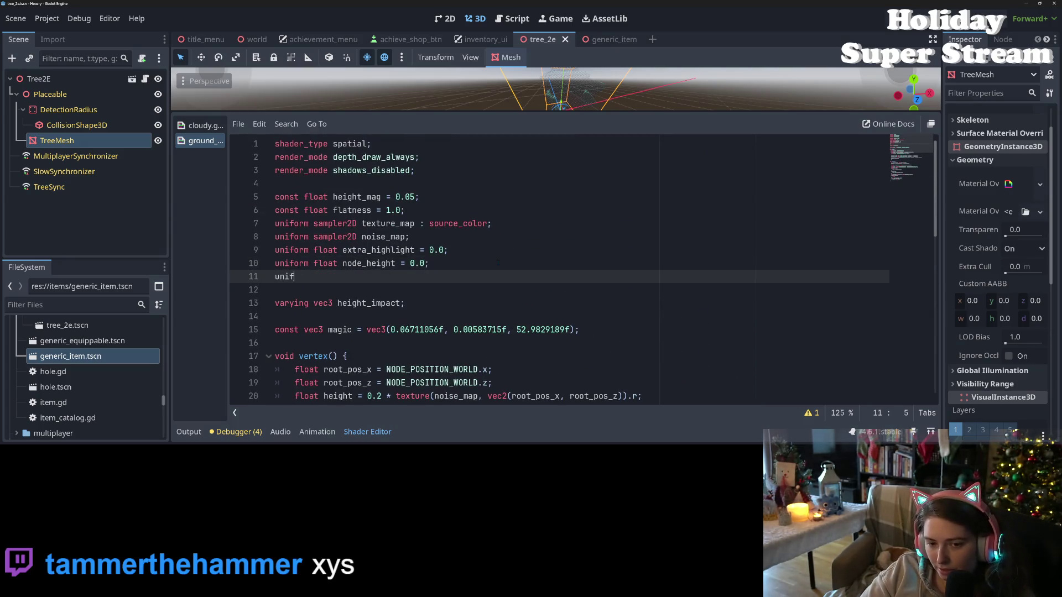
key(BackSpace)
key(BackSpace)
text(orm fl)
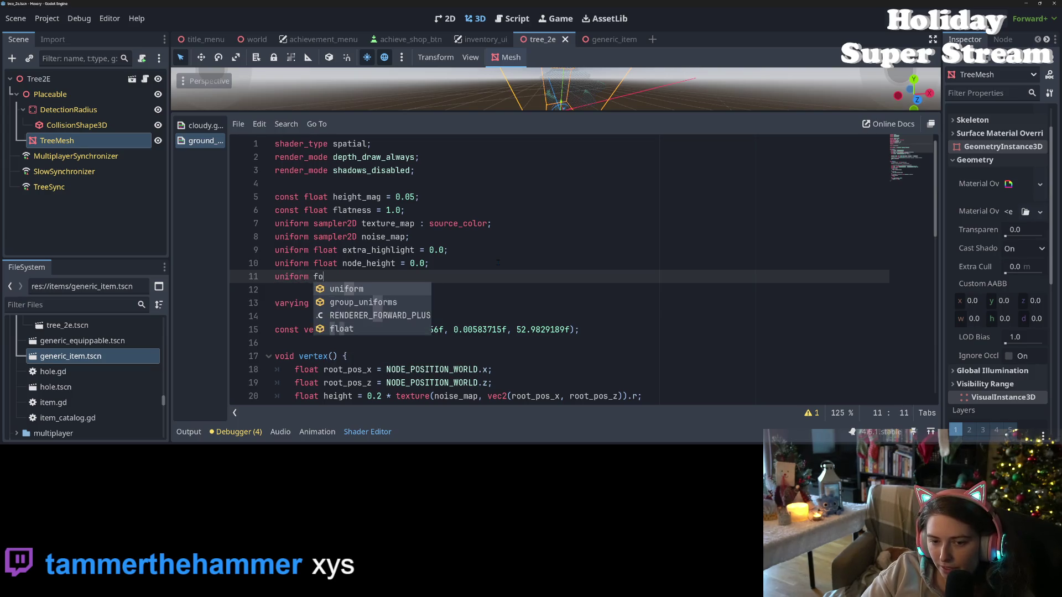
key(Return)
text(outli)
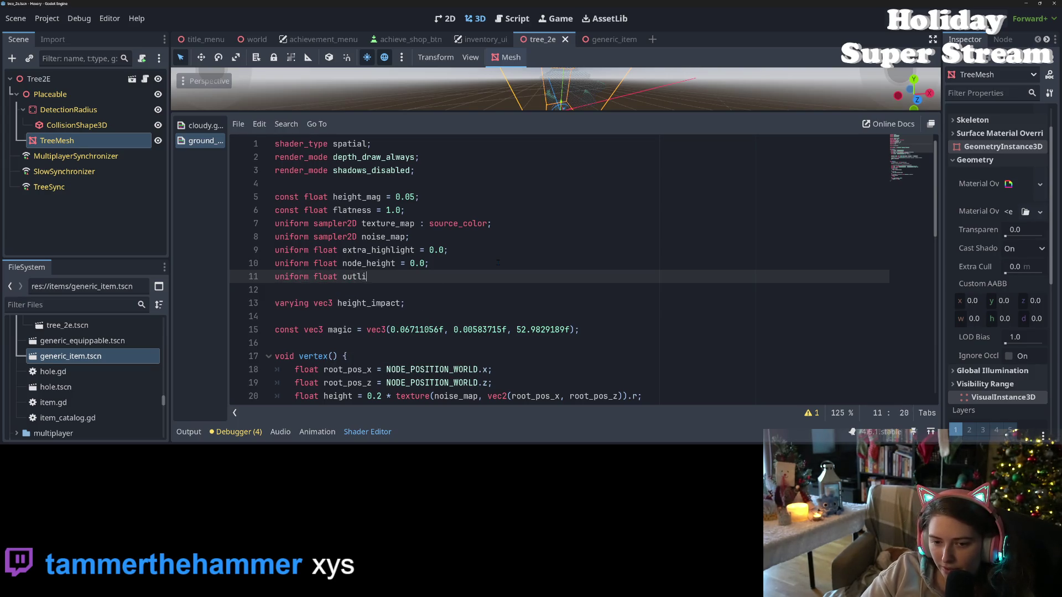
text(ne_si)
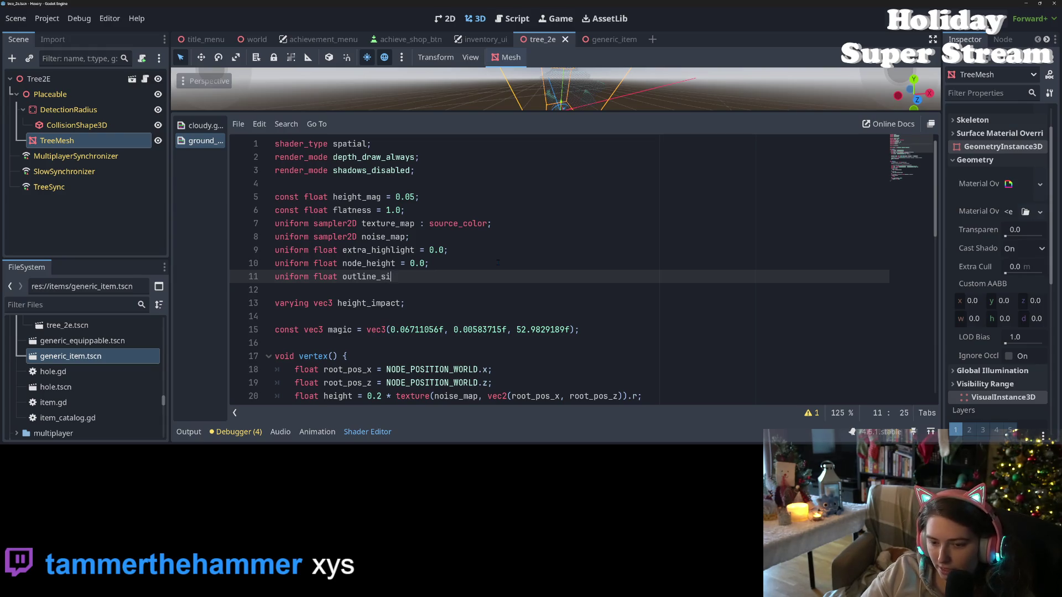
text(ze = 0.0)
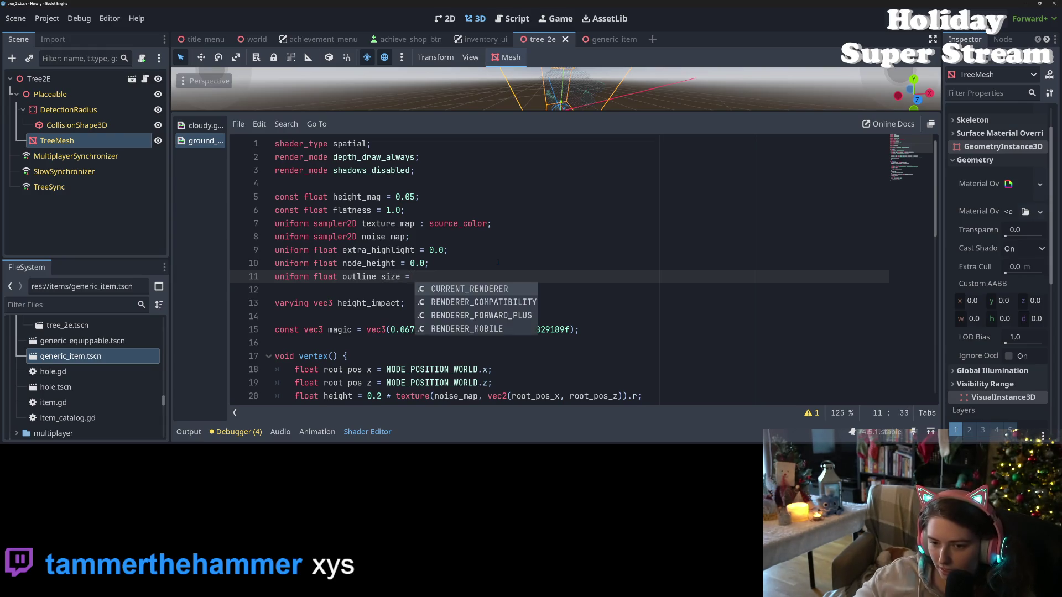
text(;)
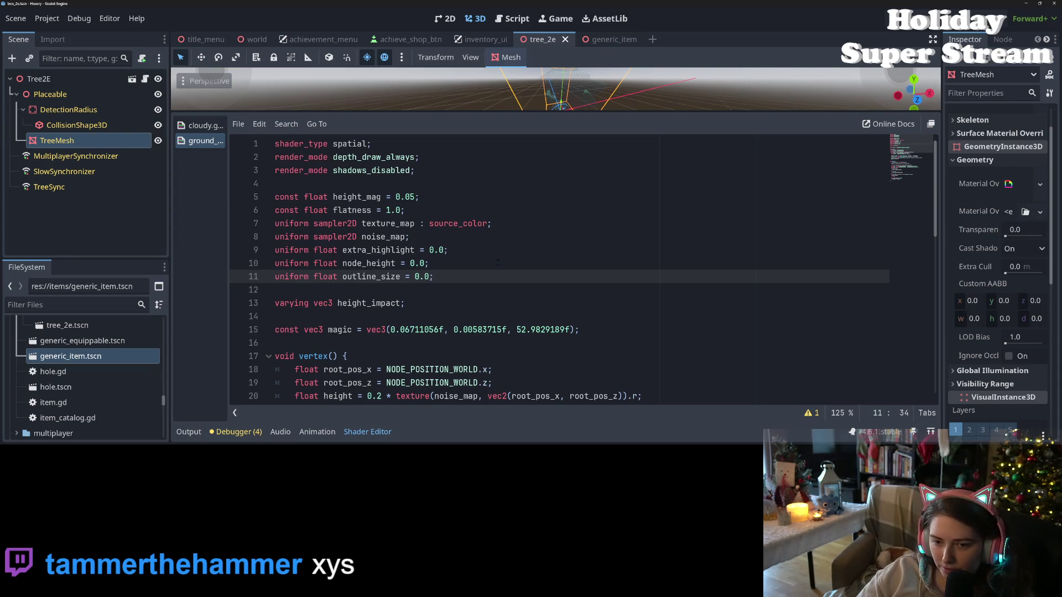
key(Return)
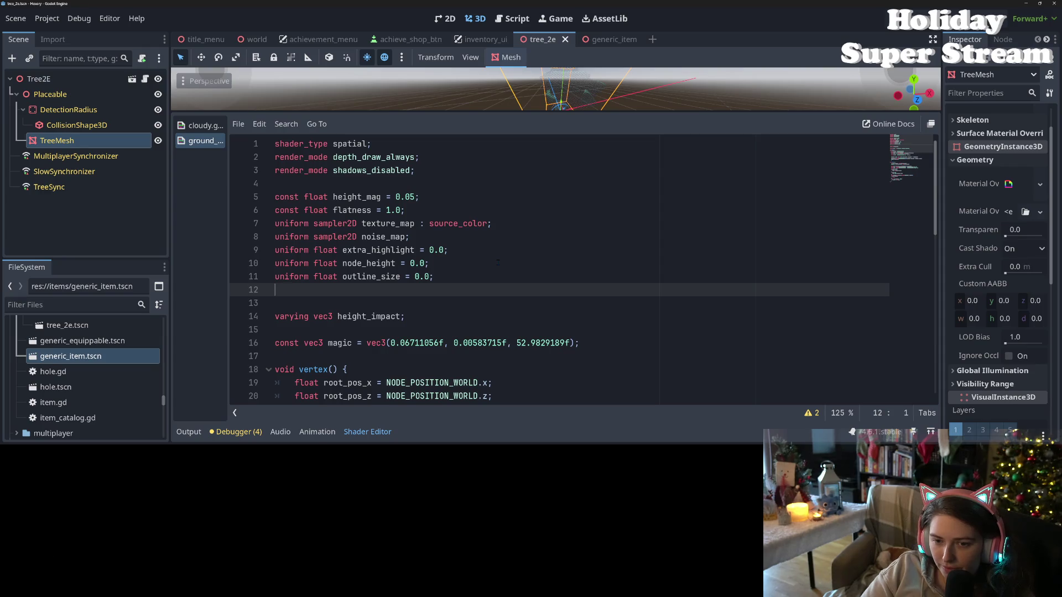
Declare 'uniform vec4 outline_color : source_color;' on line 12 and save.
text(uni)
key(Return)
text(uniform sam)
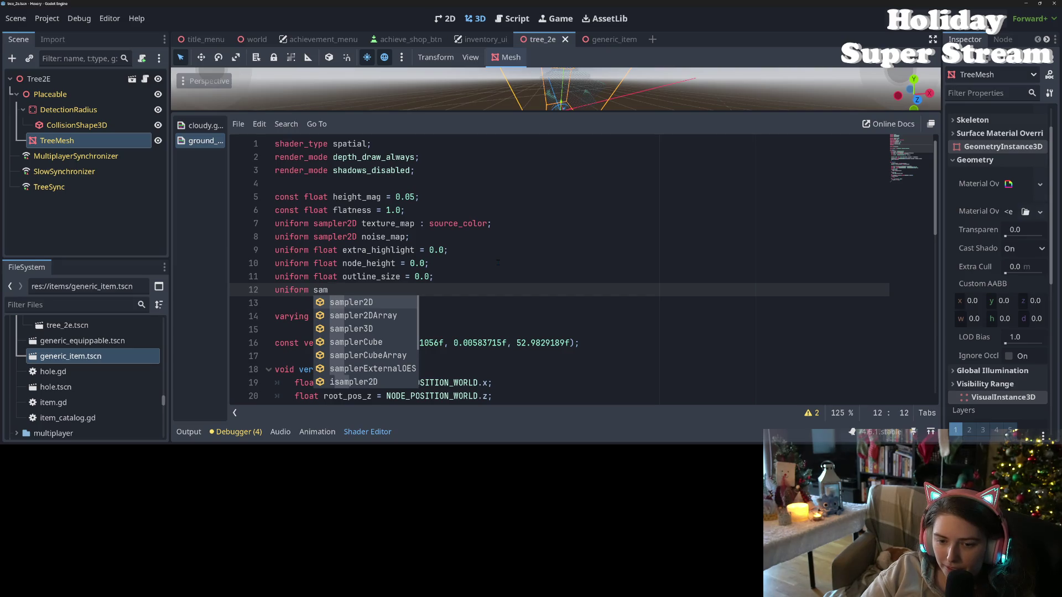
text(p)
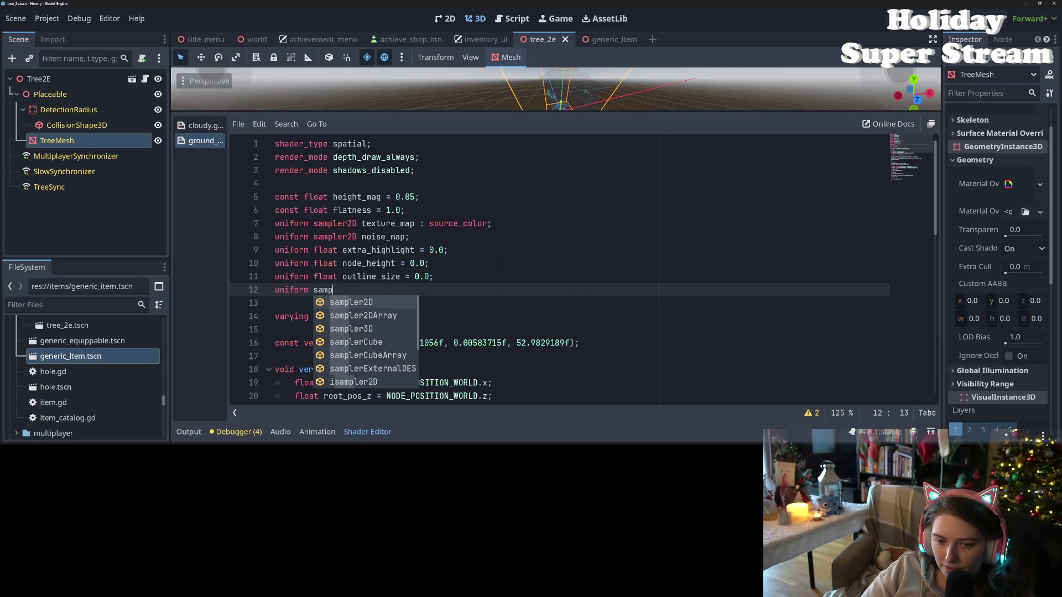
text(ler)
text(4)
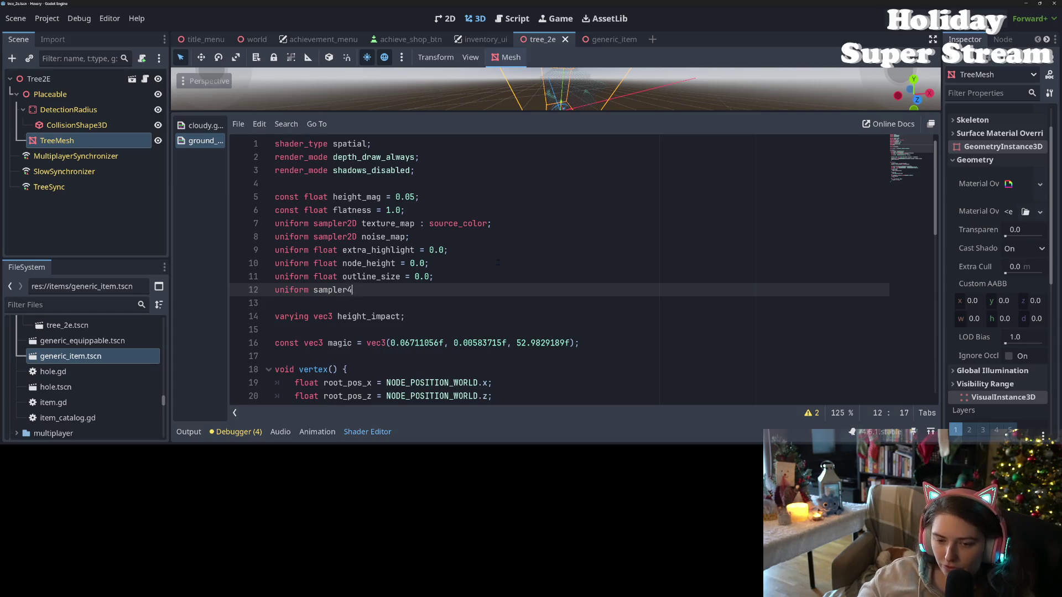
text(d)
key(BackSpace)
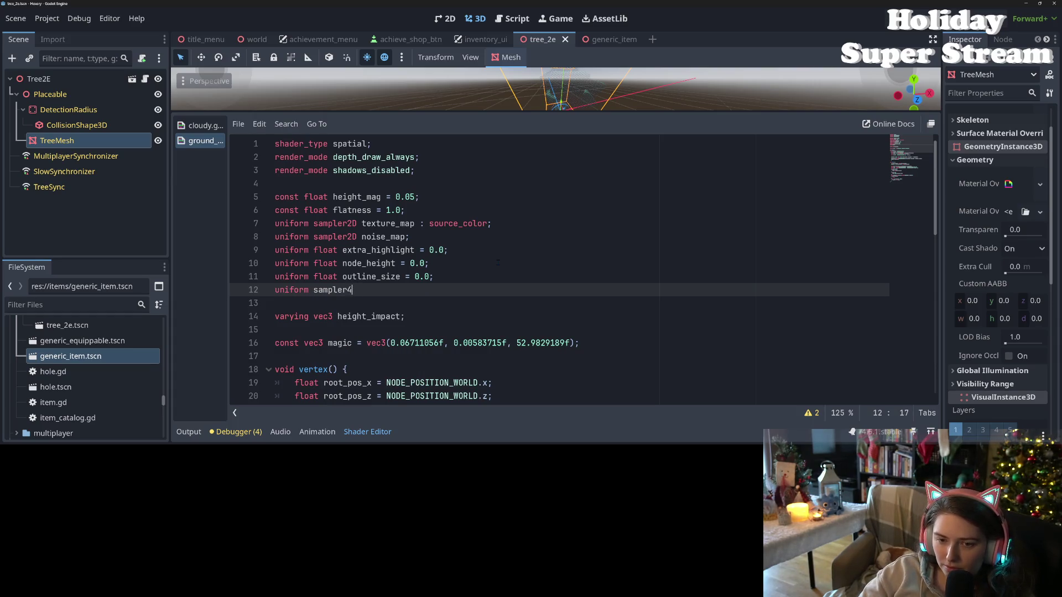
text(D)
key(BackSpace)
key(BackSpace)
key(BackSpace)
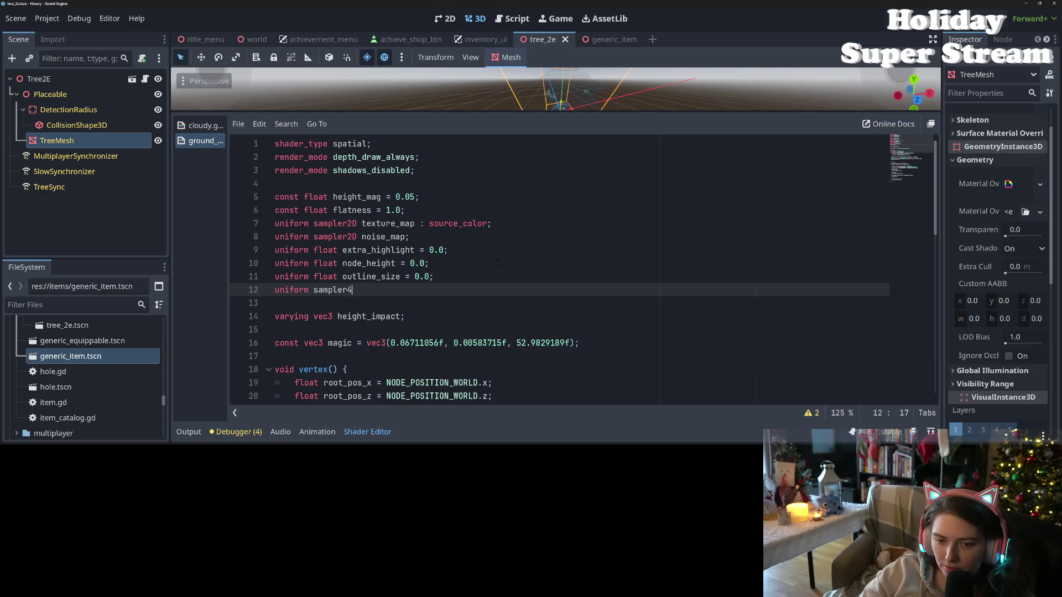
key(BackSpace)
key(BackSpace)
key(BackSpace)
text(col)
key(BackSpace)
key(BackSpace)
key(BackSpace)
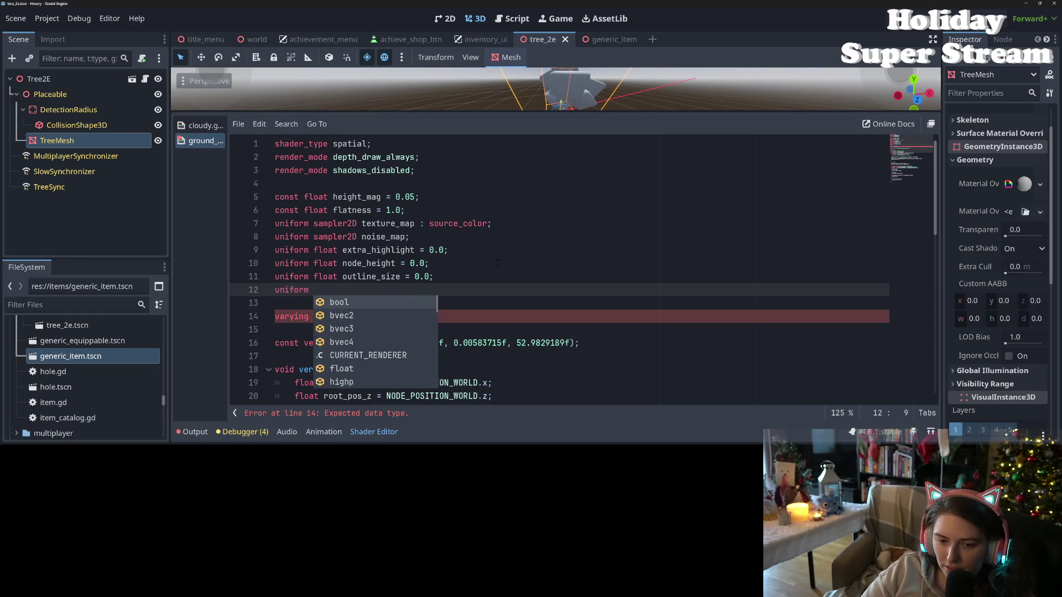
text(s)
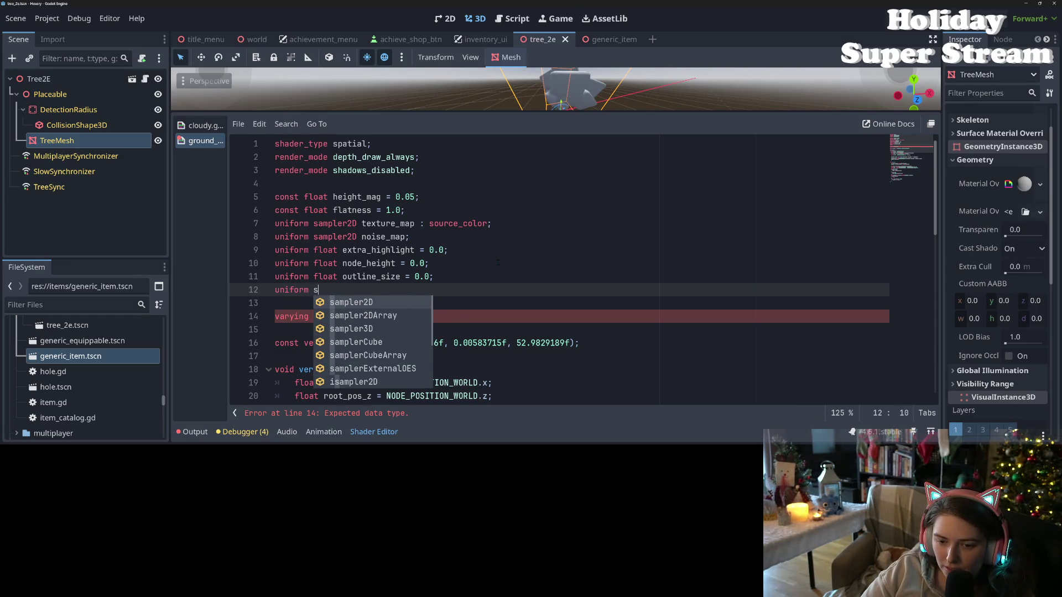
text(am)
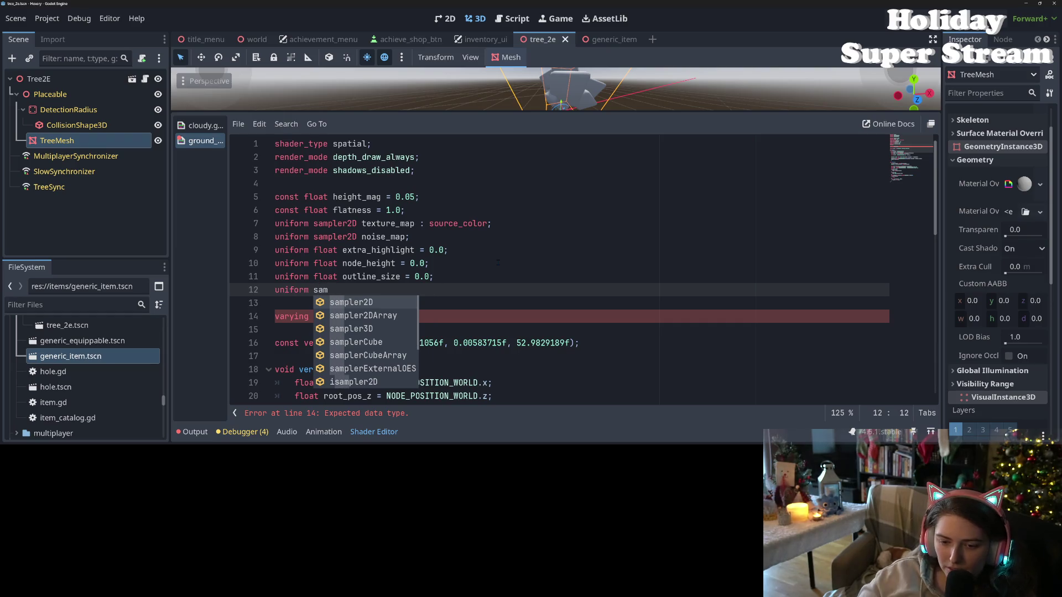
key(BackSpace)
key(BackSpace)
key(BackSpace)
text(vec4 outline_color : )
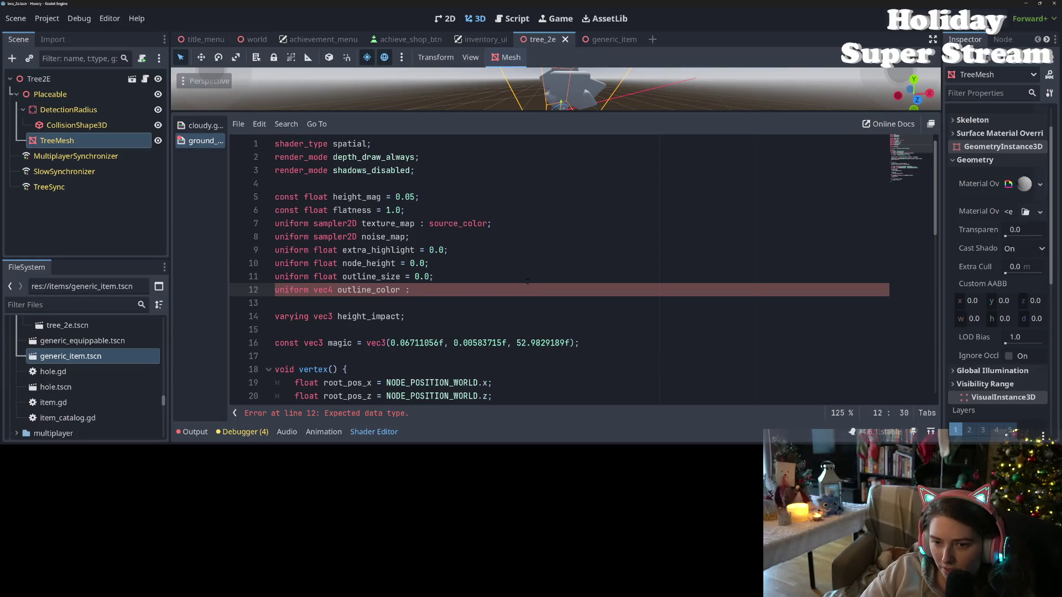
text(sou)
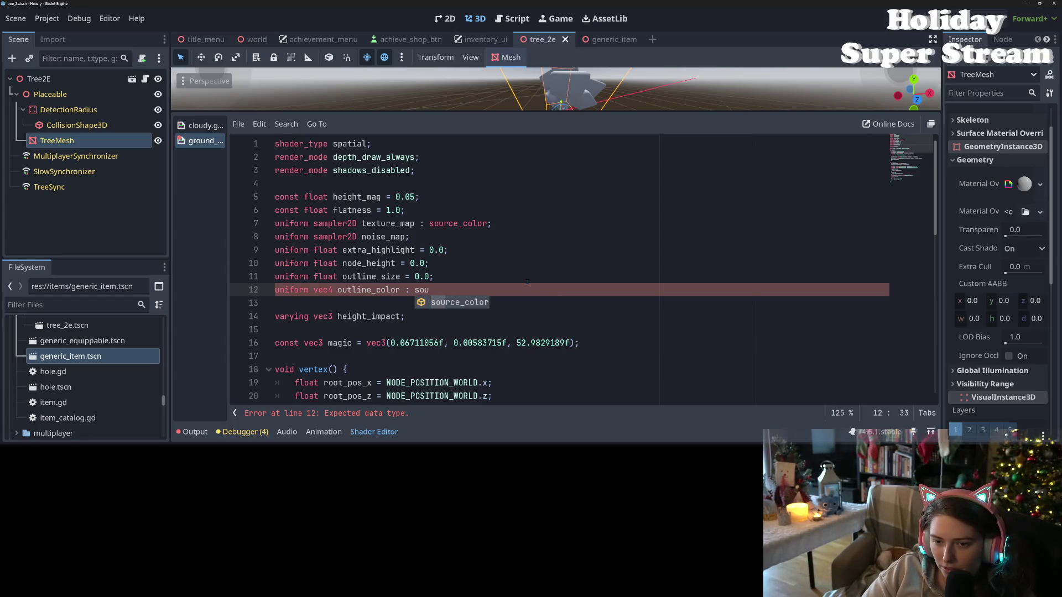
key(BackSpace)
key(BackSpace)
key(BackSpace)
text(hi)
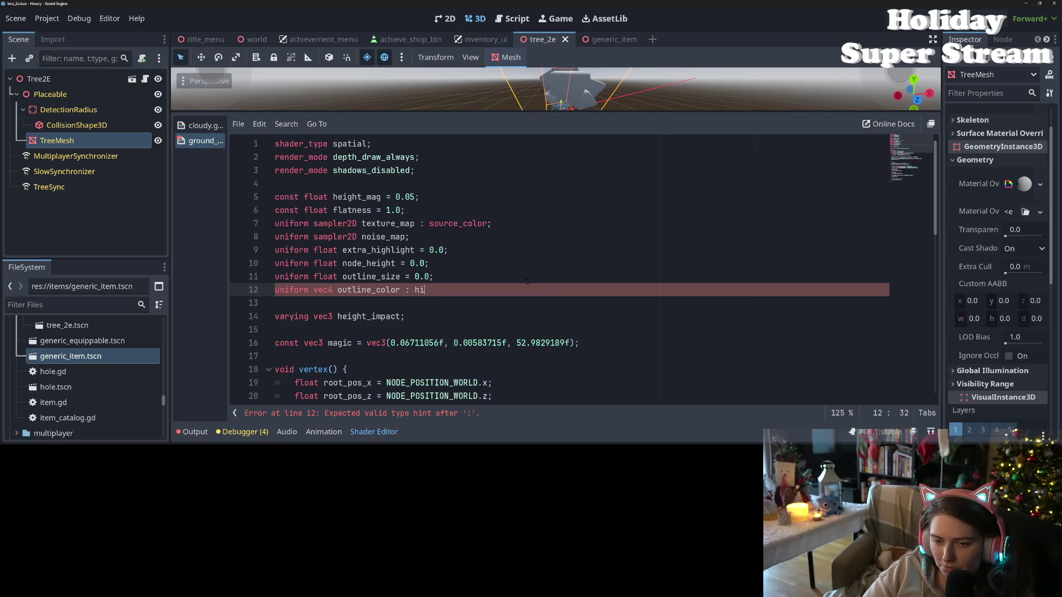
key(BackSpace)
key(BackSpace)
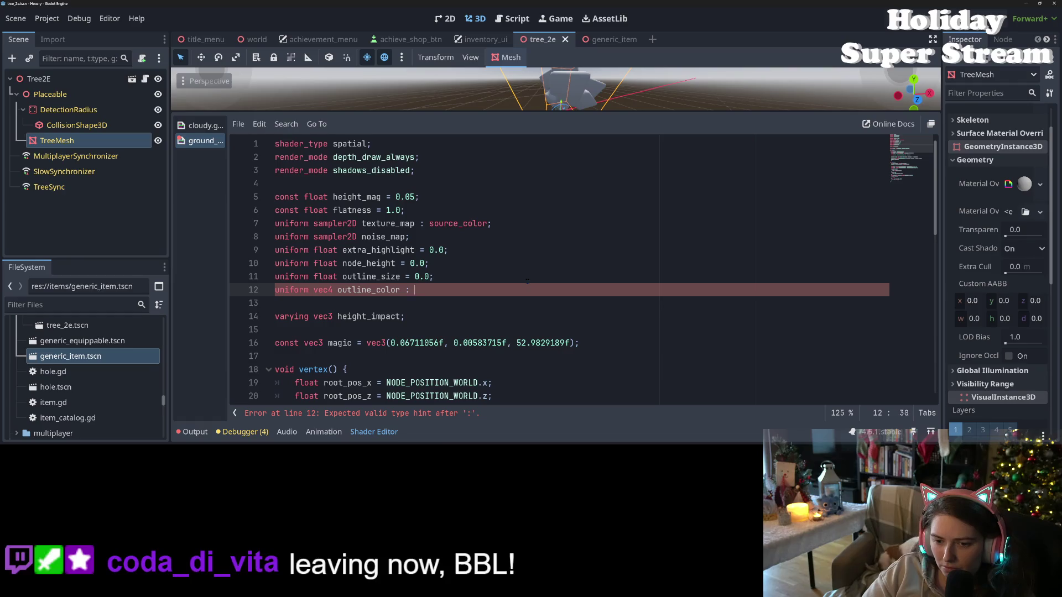
text(col)
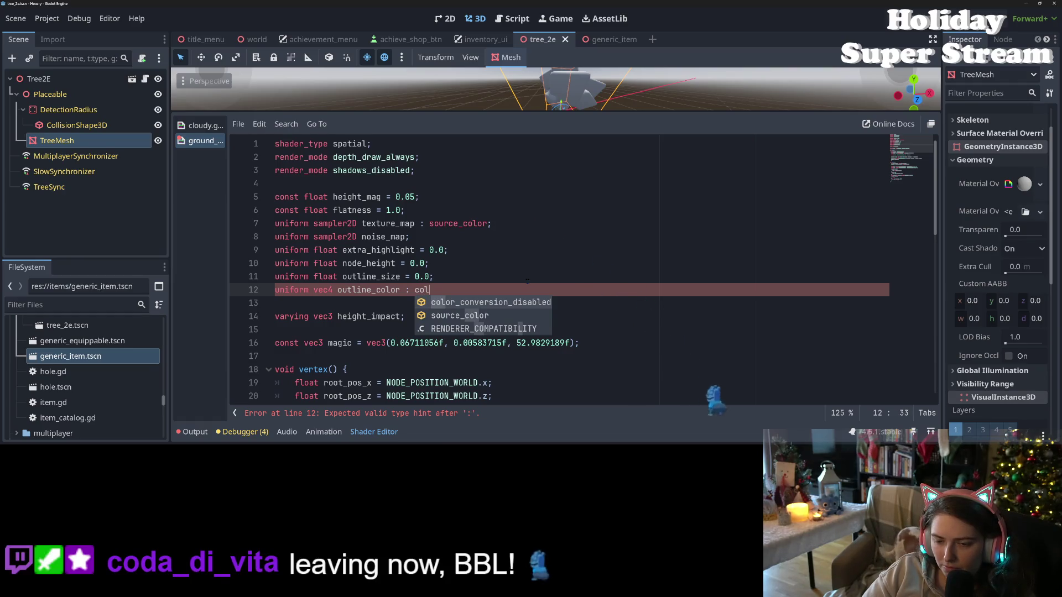
key(Down)
key(Return)
text(;)
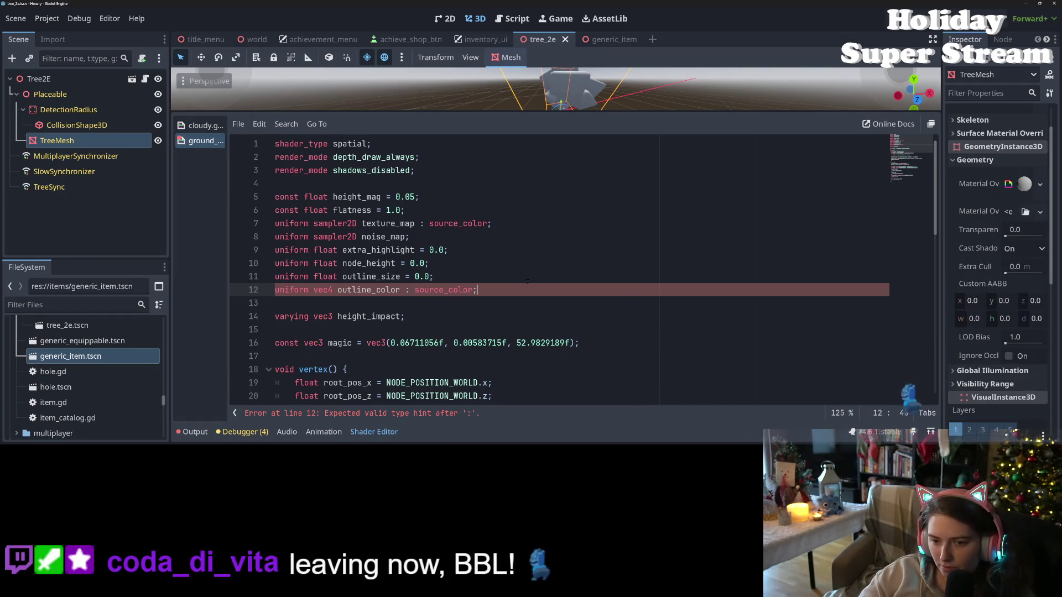
key(ctrl+s)
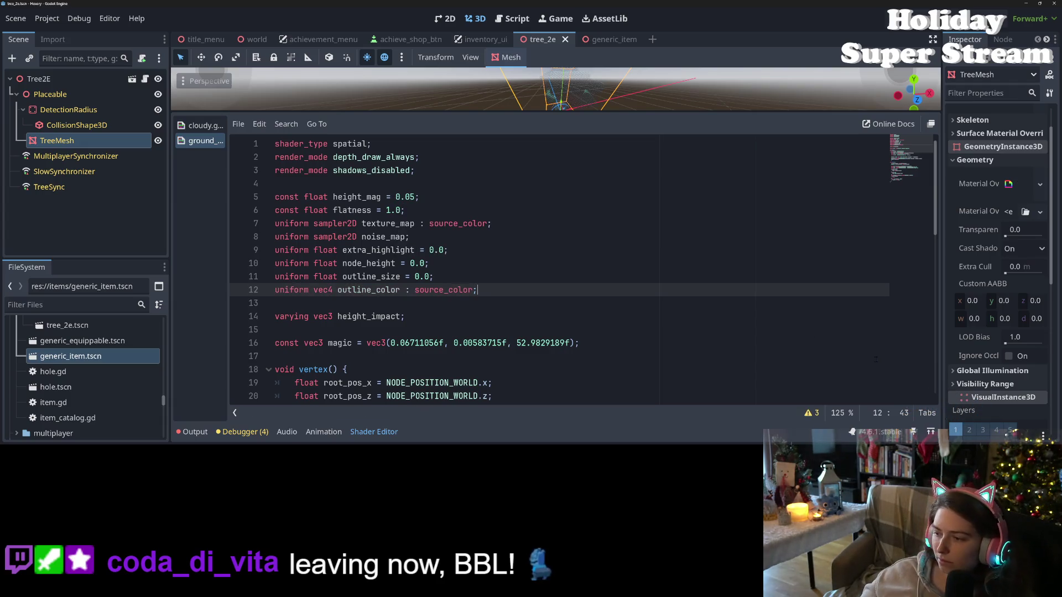
scroll(1014, 226, up, 2)
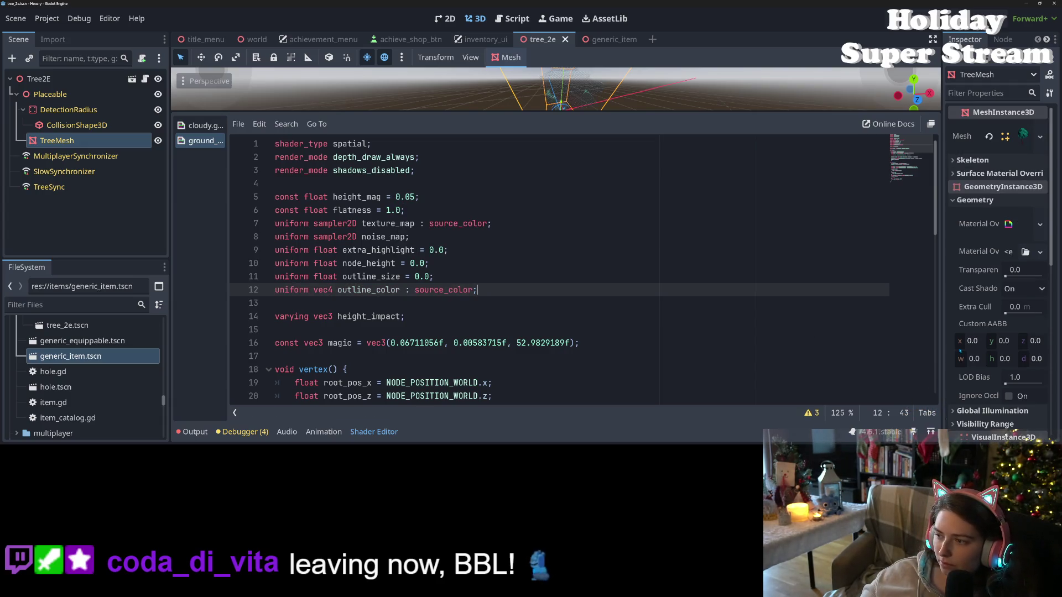
Expand the TreeMesh material override and change Outline Color from black to magenta.
click(1013, 227)
scroll(1014, 226, down, 4)
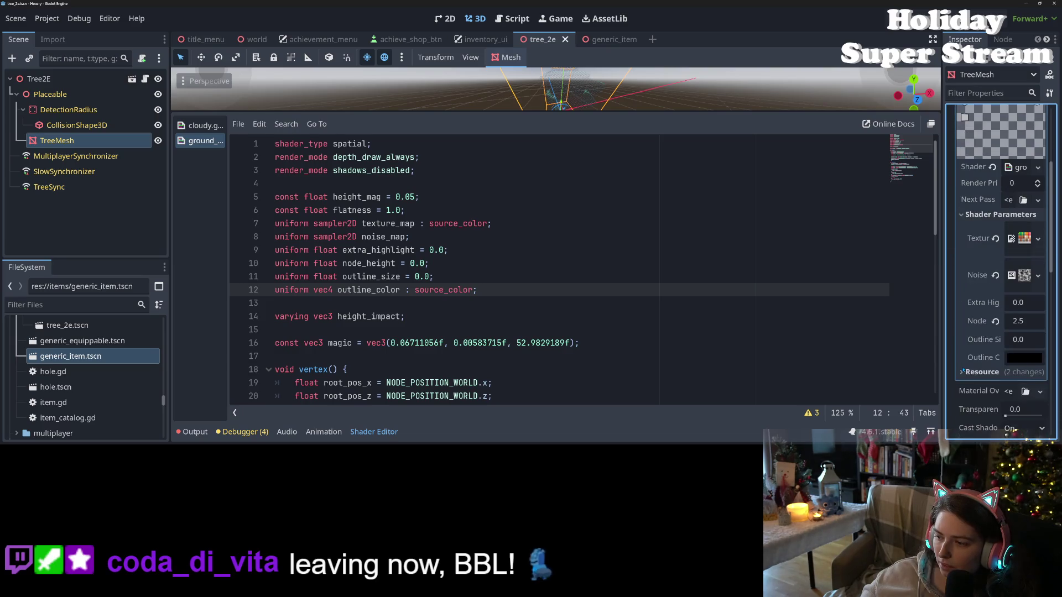
click(1024, 357)
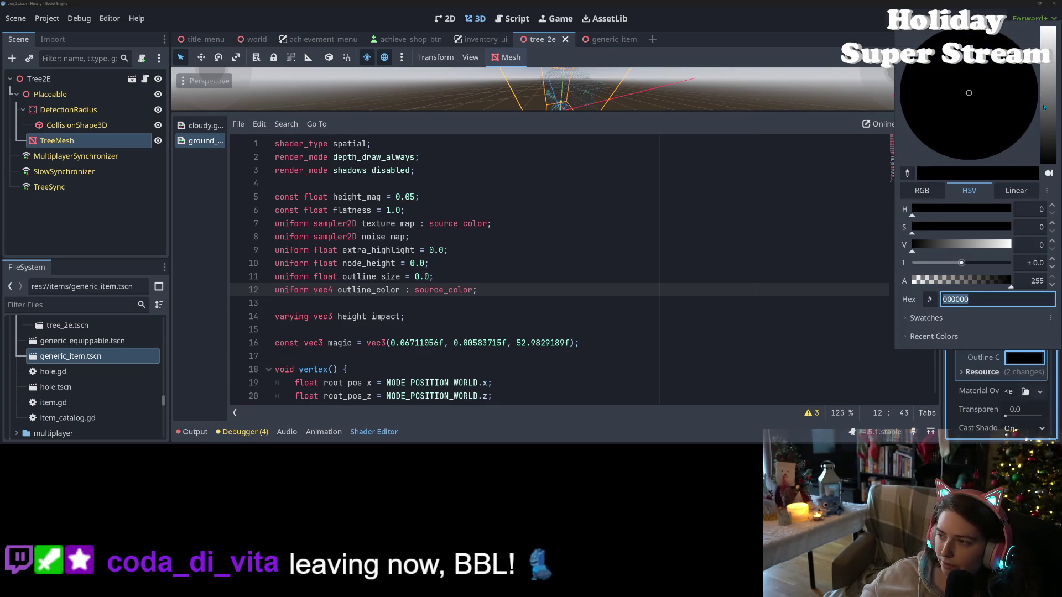
drag(1044, 108, 1044, 33)
click(996, 127)
click(705, 303)
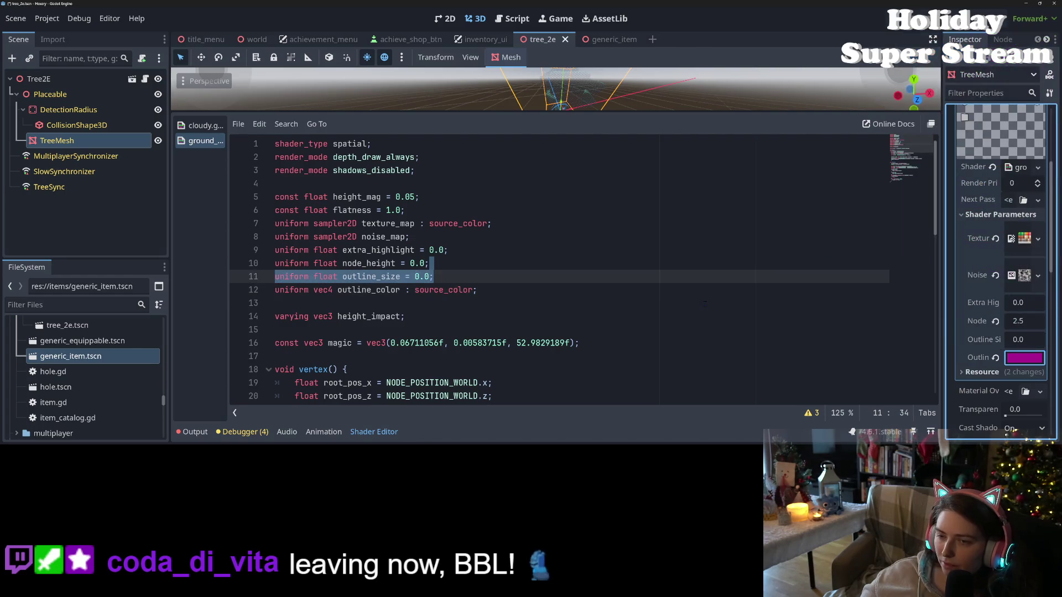
click(704, 317)
scroll(994, 239, up, 4)
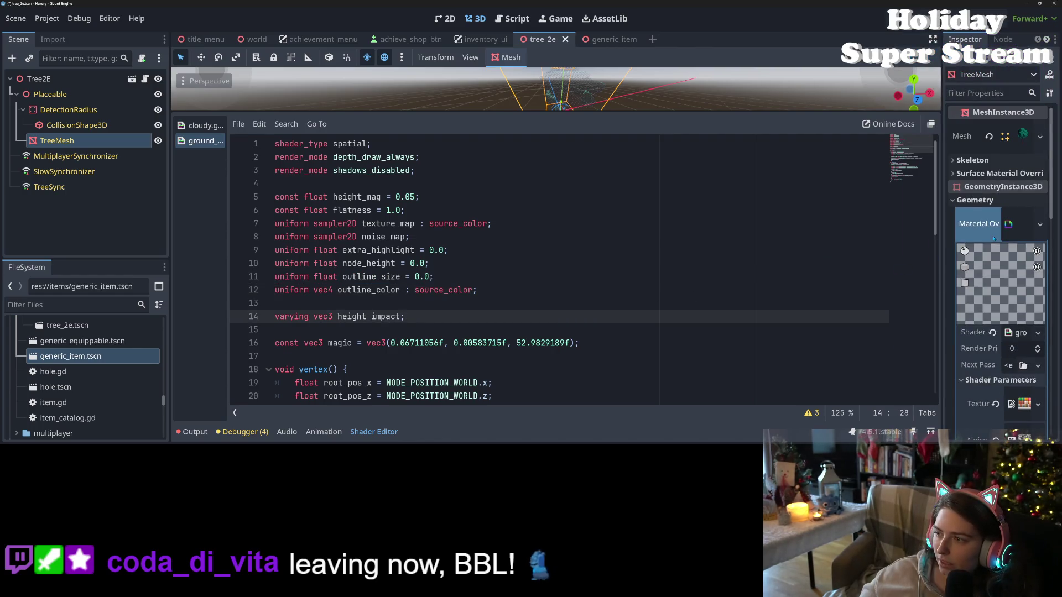
Copy generic_item's purple Albedo Color, paste it into the tree's Outline Color, and save.
click(608, 39)
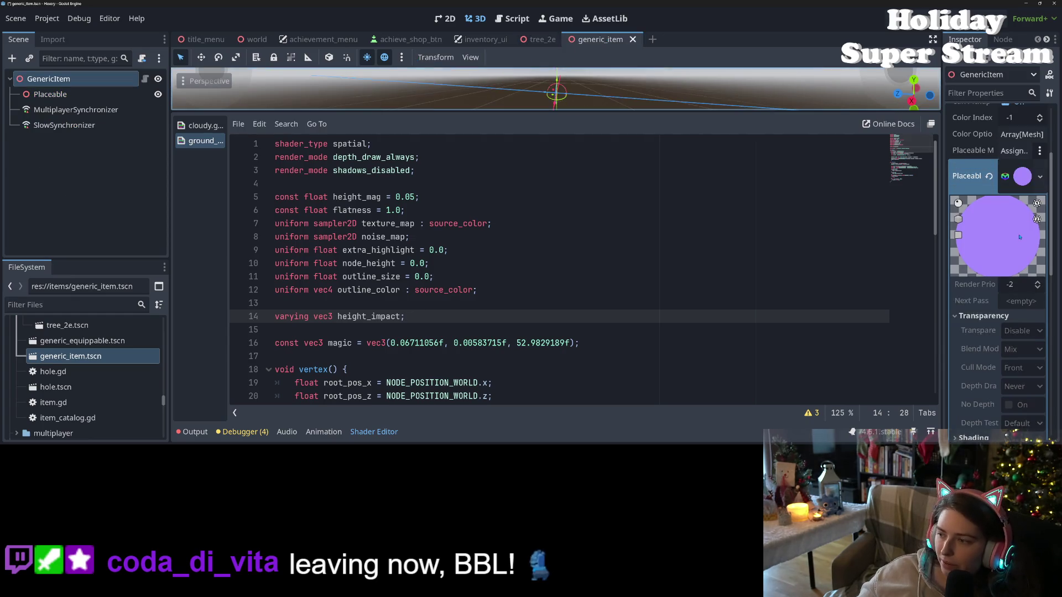
scroll(998, 300, down, 4)
click(972, 298)
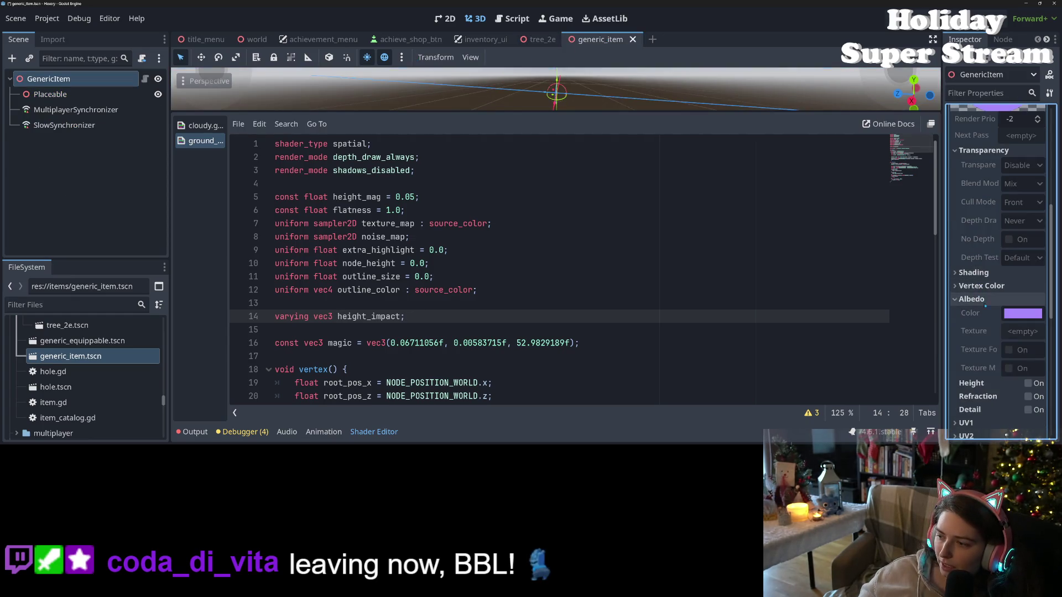
click(978, 320)
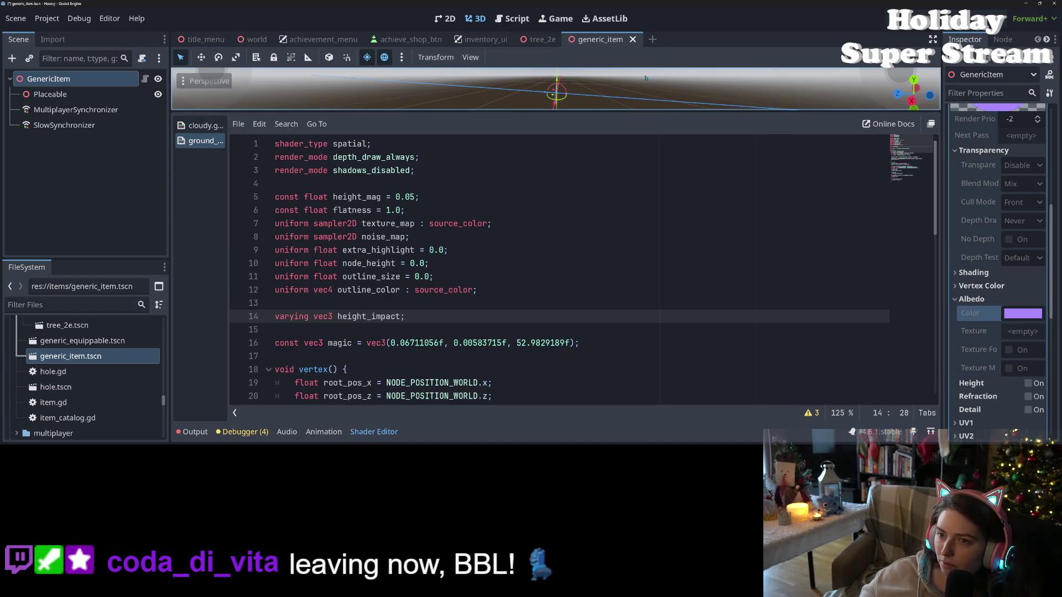
click(545, 39)
scroll(995, 277, up, 2)
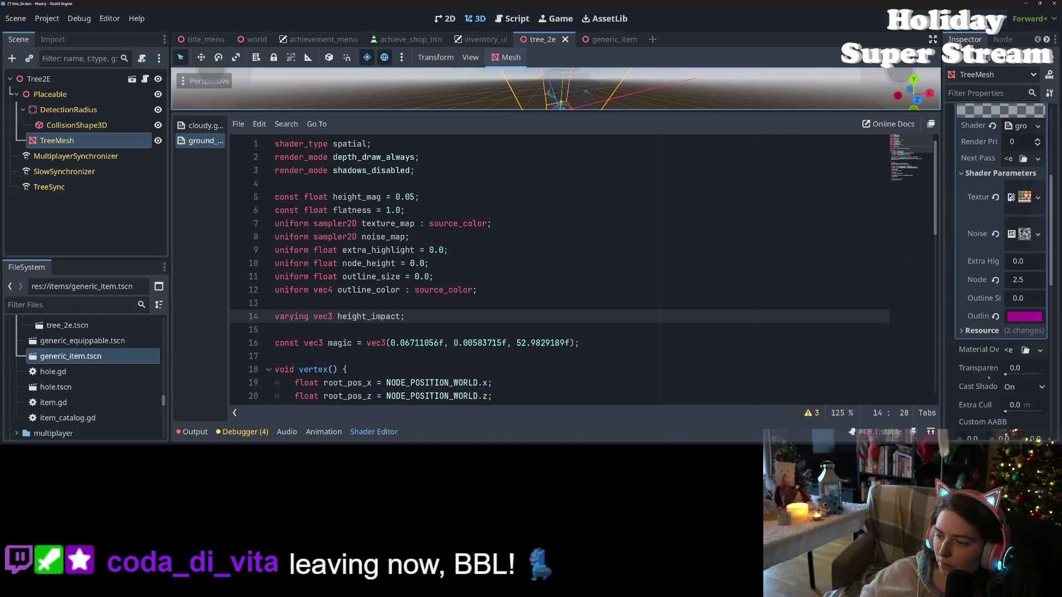
right_click(980, 317)
click(970, 344)
key(ctrl+s)
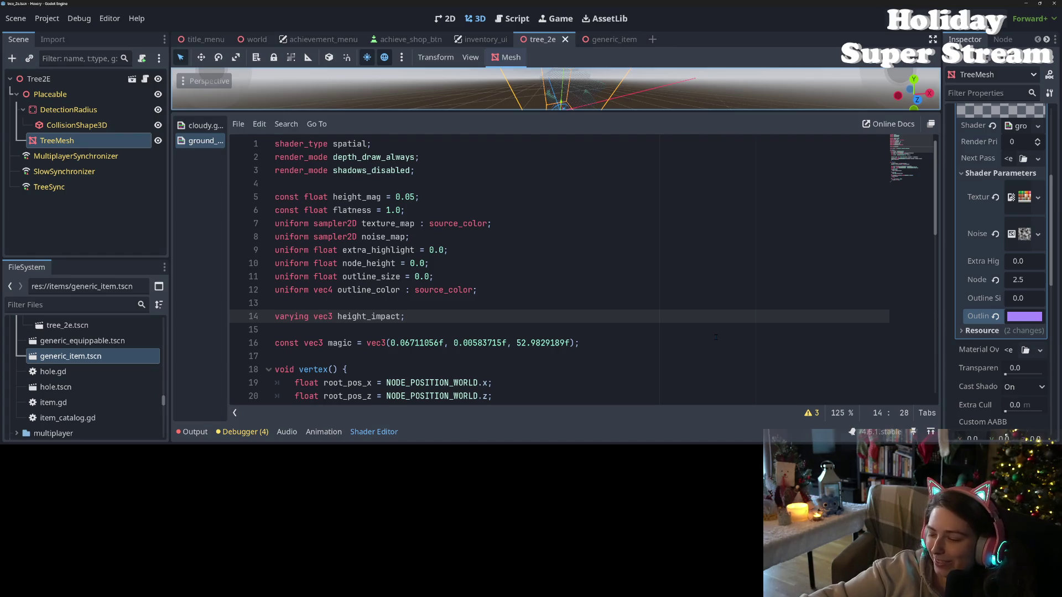
Insert an empty line after the node_height uniform on line 10 of the tree shader.
click(645, 343)
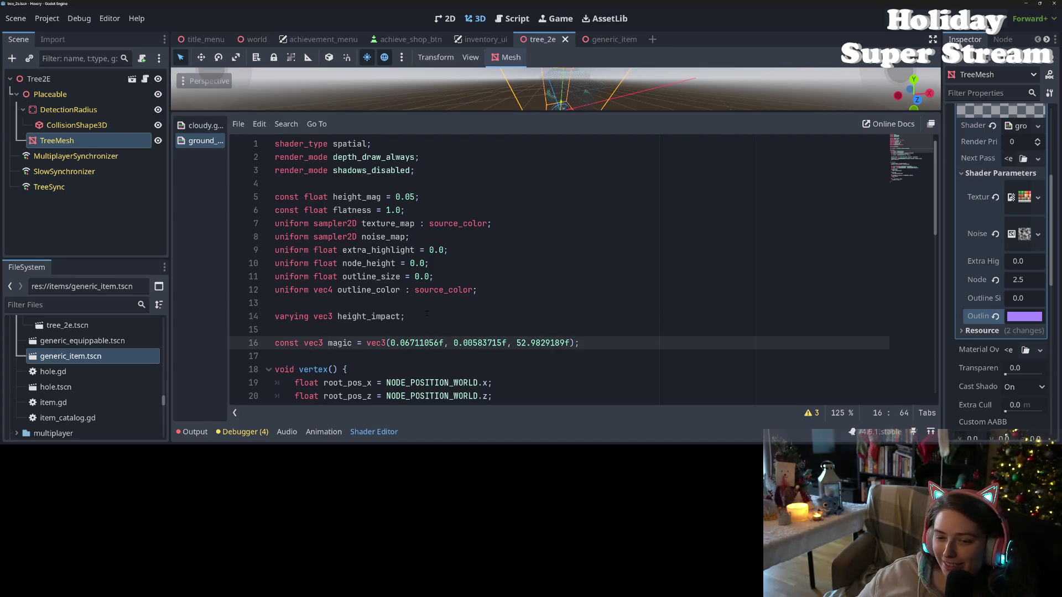
click(531, 317)
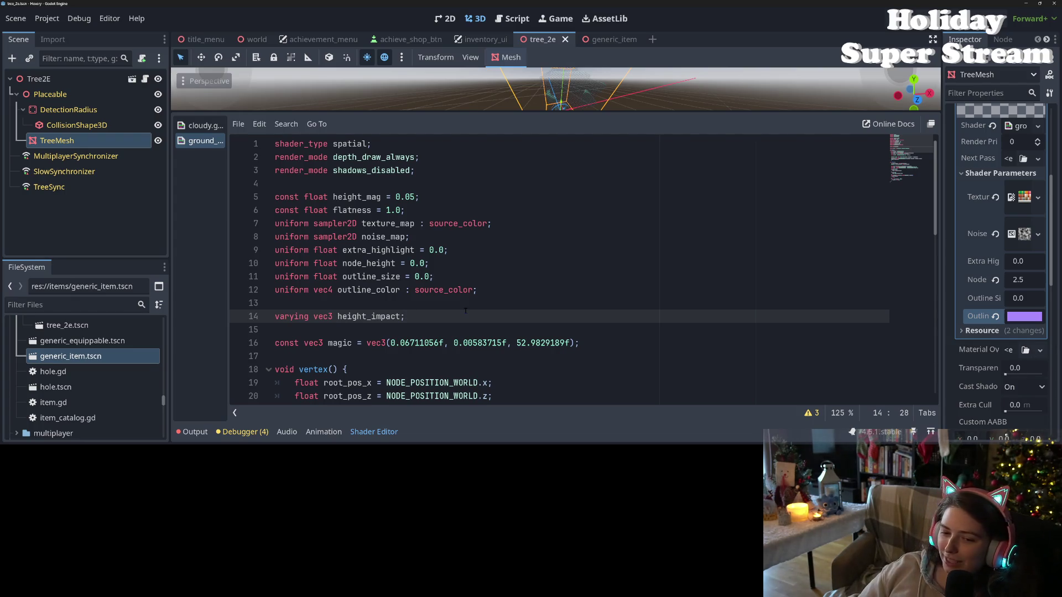
click(470, 303)
click(476, 266)
key(Return)
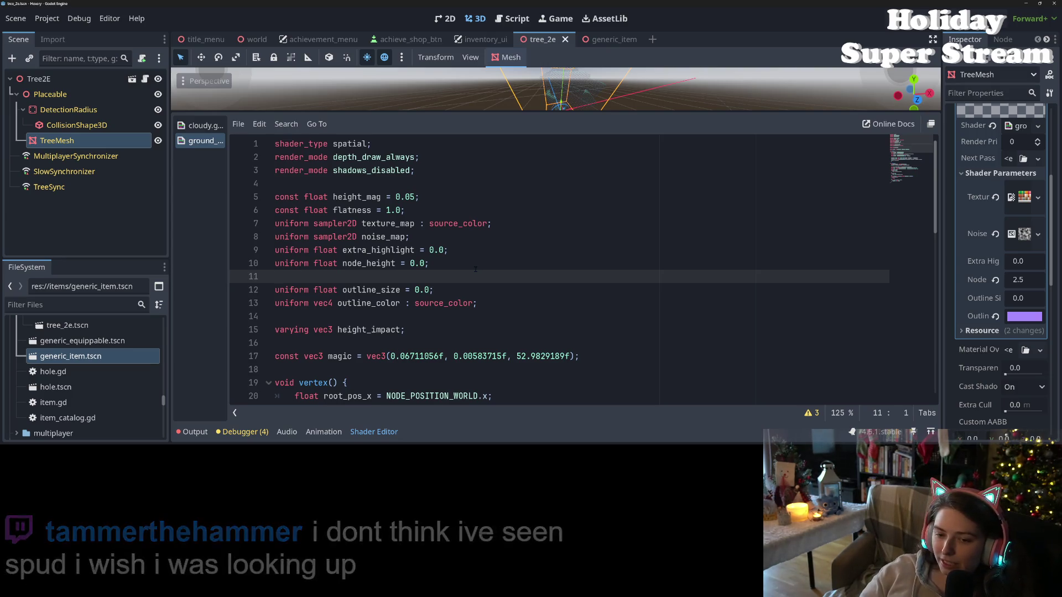
Select the outline_color and outline_size uniform names in the tree shader.
double_click(368, 303)
double_click(390, 290)
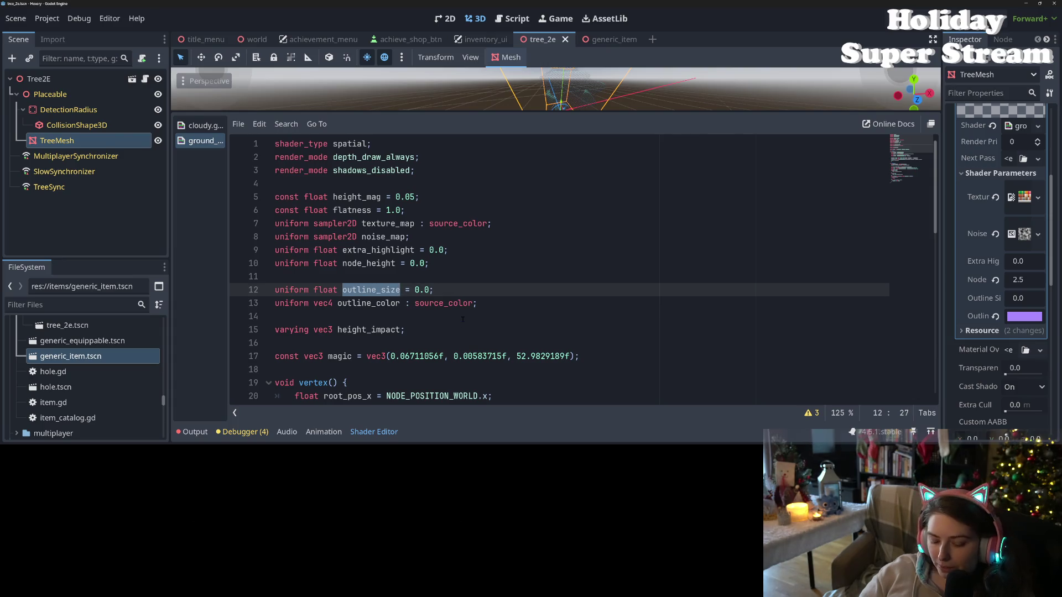
scroll(483, 334, down, 4)
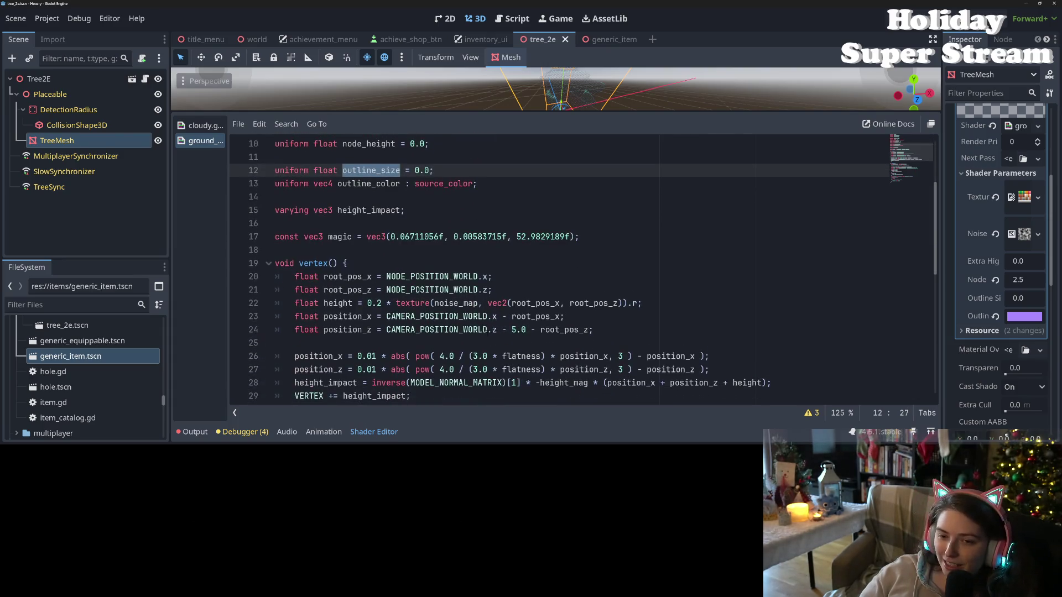
scroll(489, 330, up, 2)
scroll(490, 330, up, 1)
scroll(489, 330, down, 1)
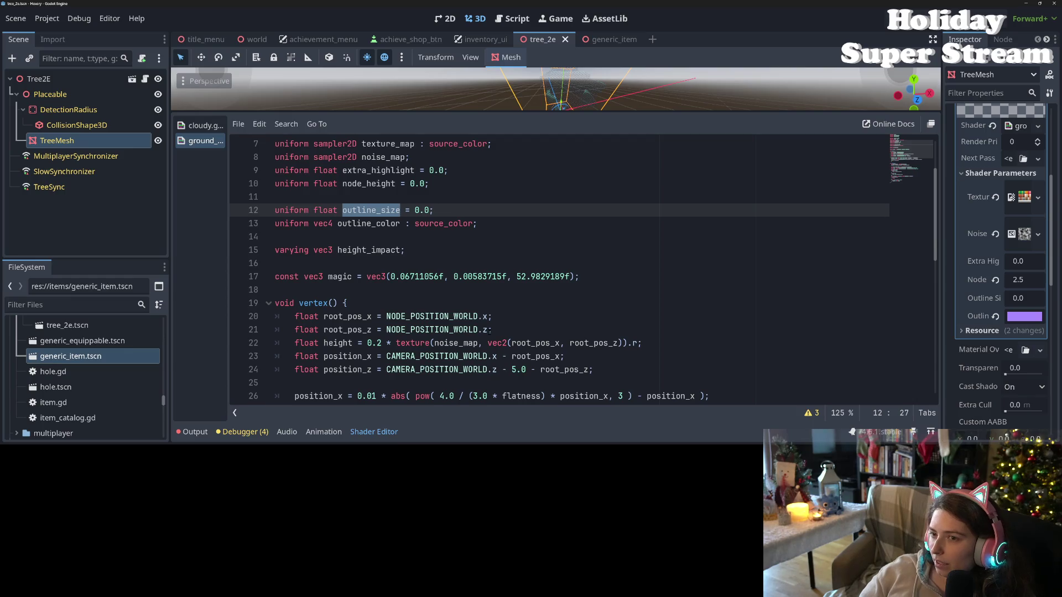
Scroll through the vertex() and fragment() code, then switch to the transparency dither page in the browser.
scroll(490, 330, down, 1)
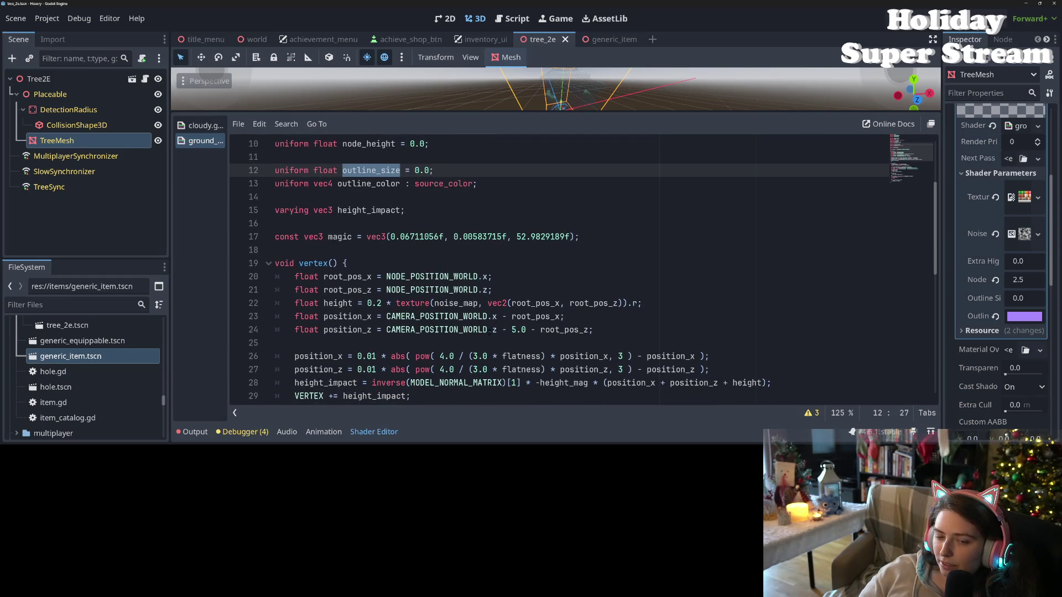
scroll(489, 330, down, 2)
scroll(489, 330, down, 1)
scroll(489, 331, down, 2)
scroll(489, 332, down, 1)
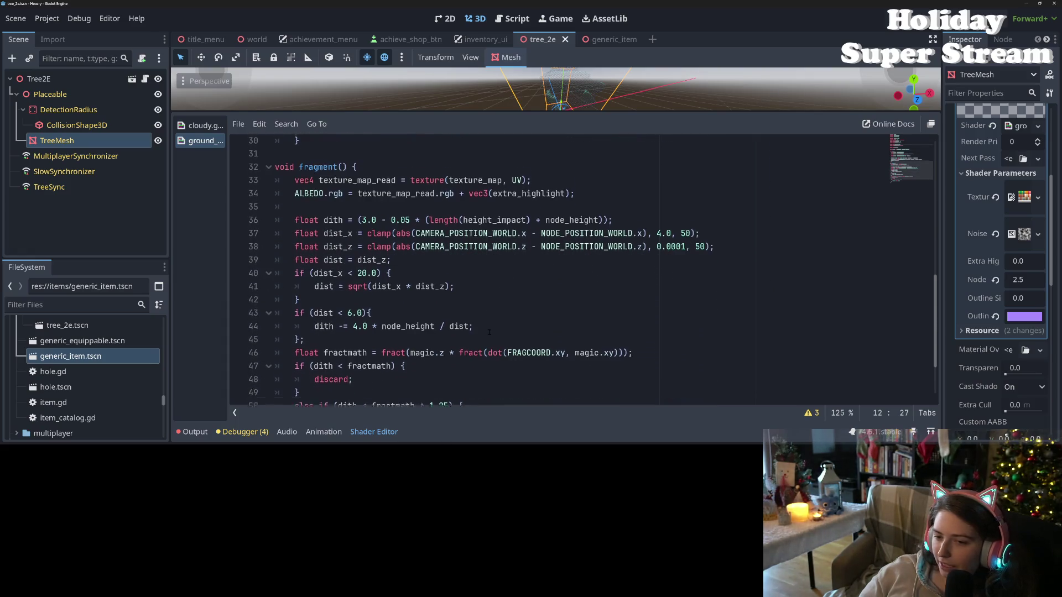
scroll(489, 331, down, 1)
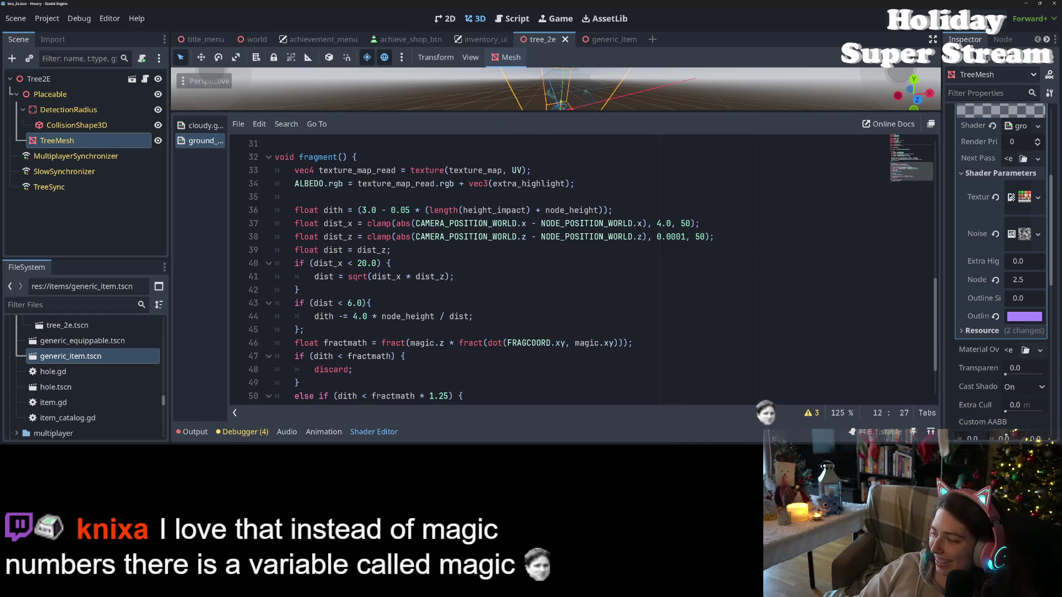
key(alt+Tab)
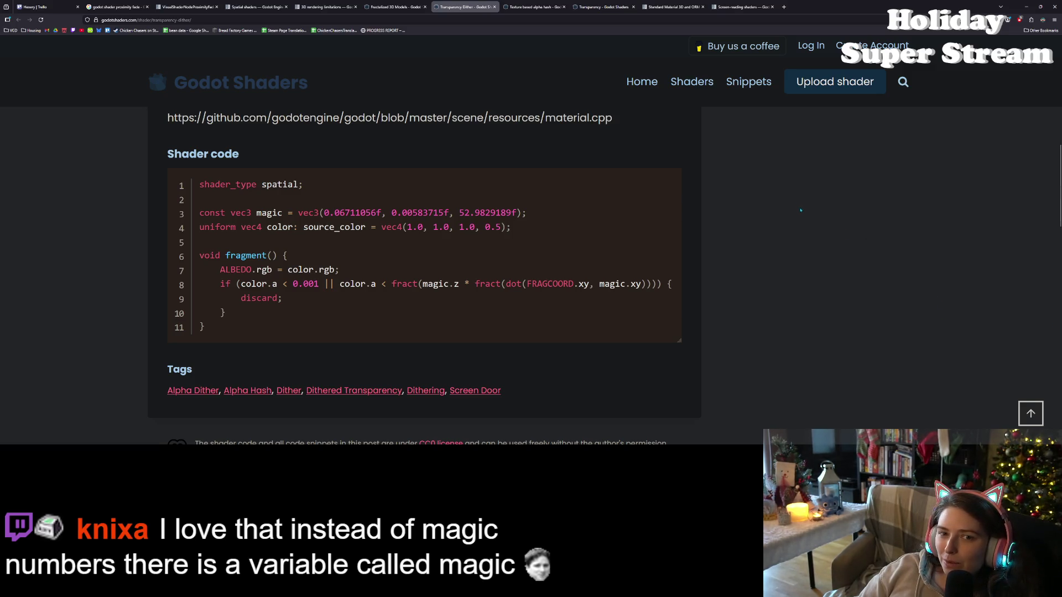
Go to the Godot Shaders home page and search for 'outline'.
click(402, 7)
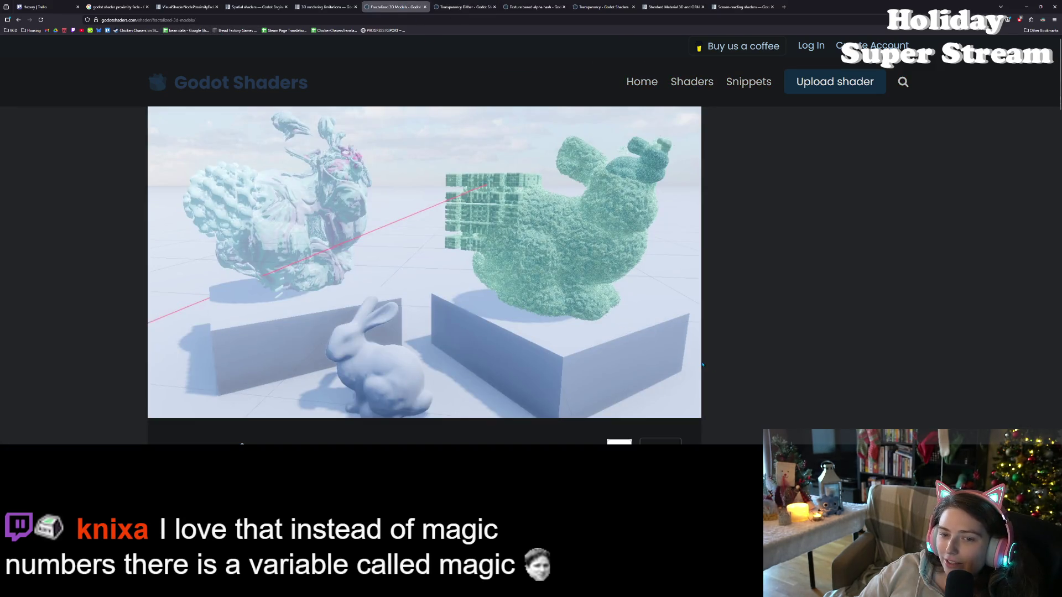
click(643, 83)
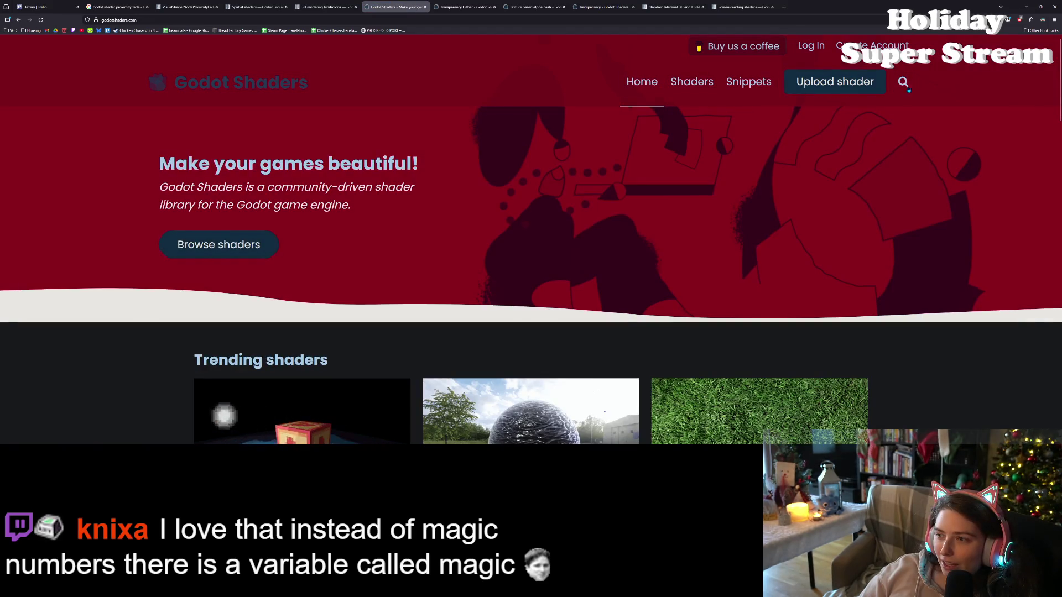
click(912, 83)
text(outline)
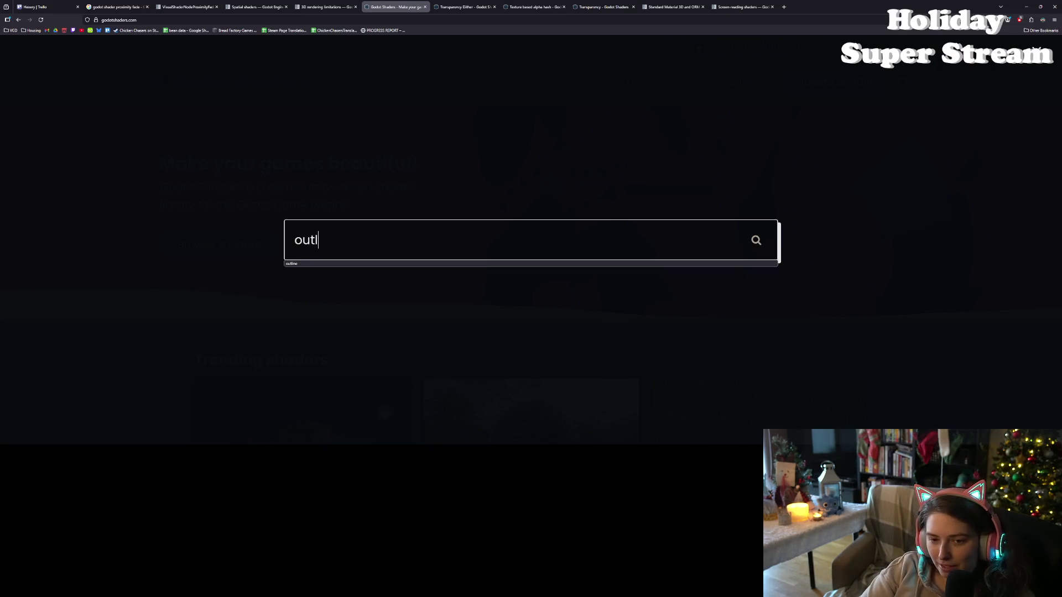
key(Return)
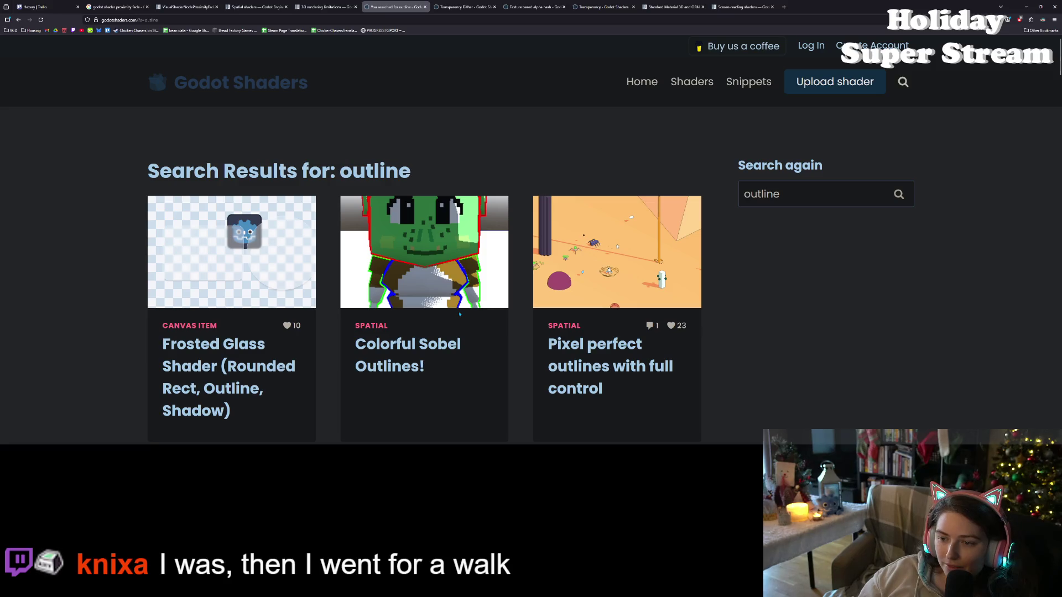
Browse the Pixel perfect outlines page, then return to the outline search results.
scroll(464, 312, down, 1)
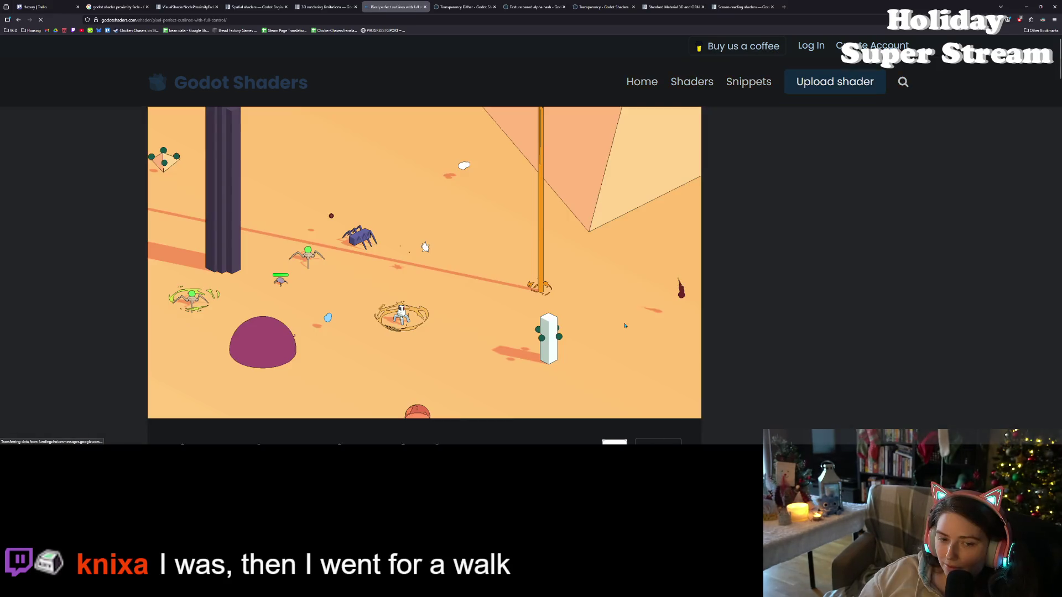
scroll(619, 332, down, 5)
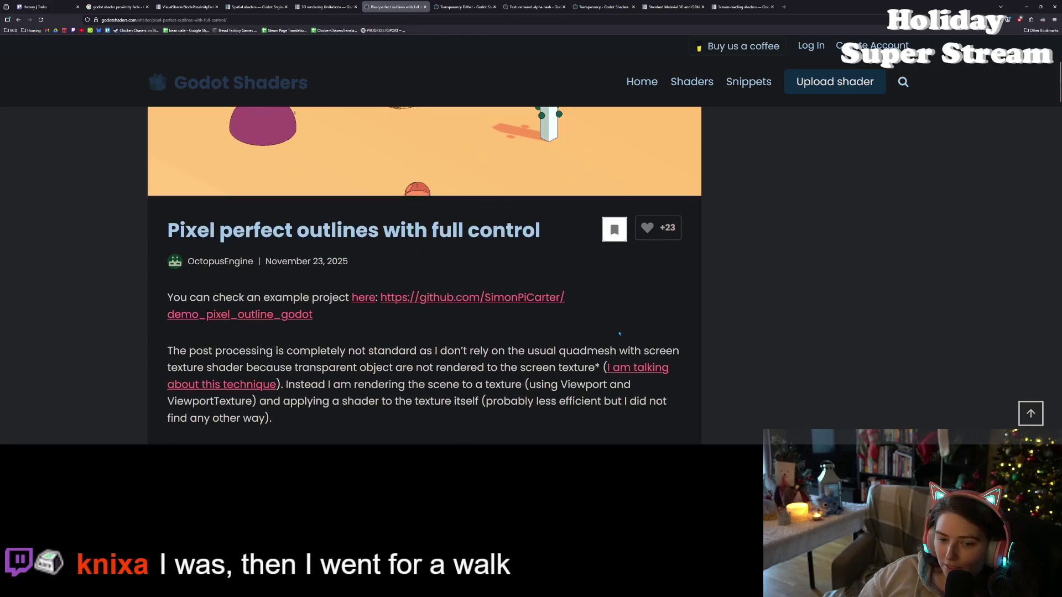
scroll(619, 333, down, 2)
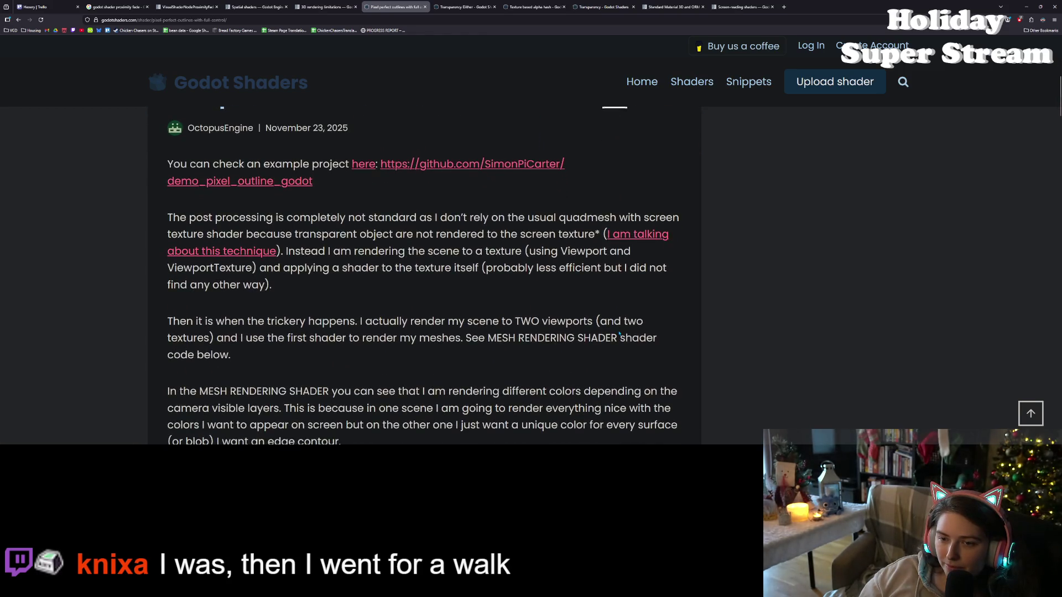
scroll(619, 333, down, 1)
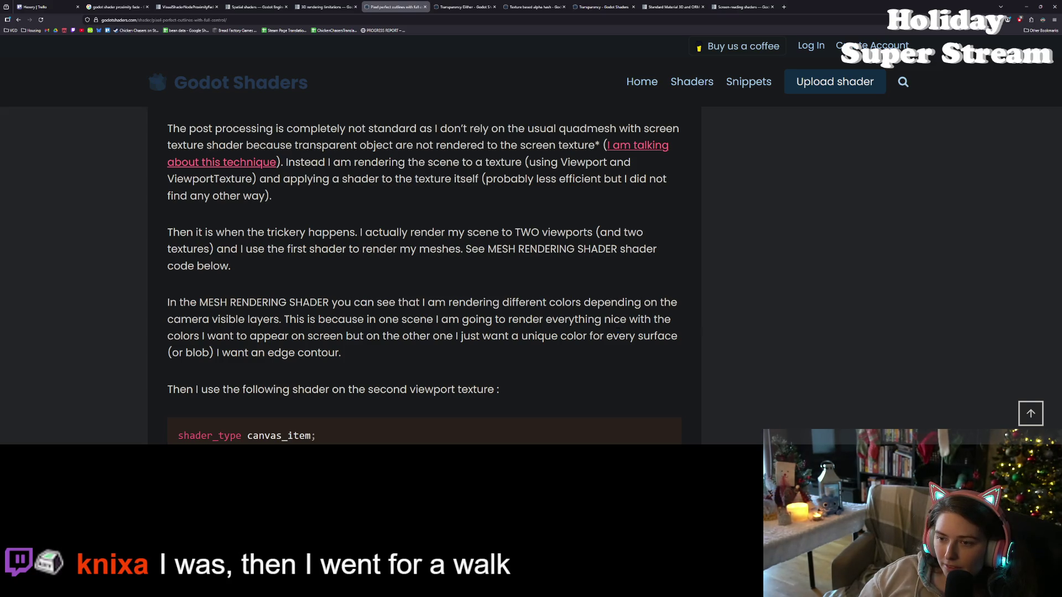
scroll(618, 330, down, 1)
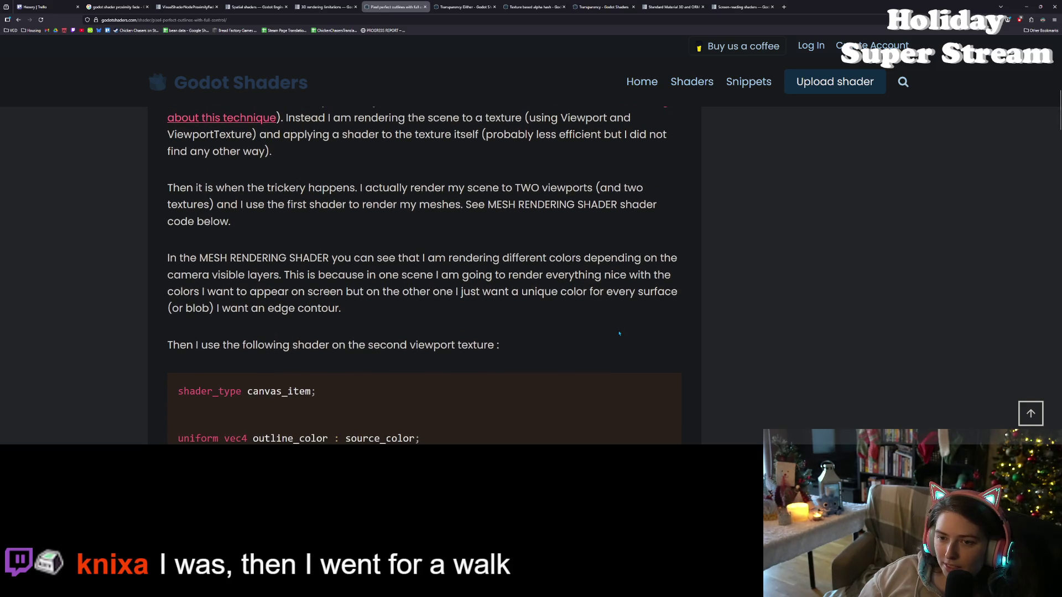
scroll(619, 333, down, 3)
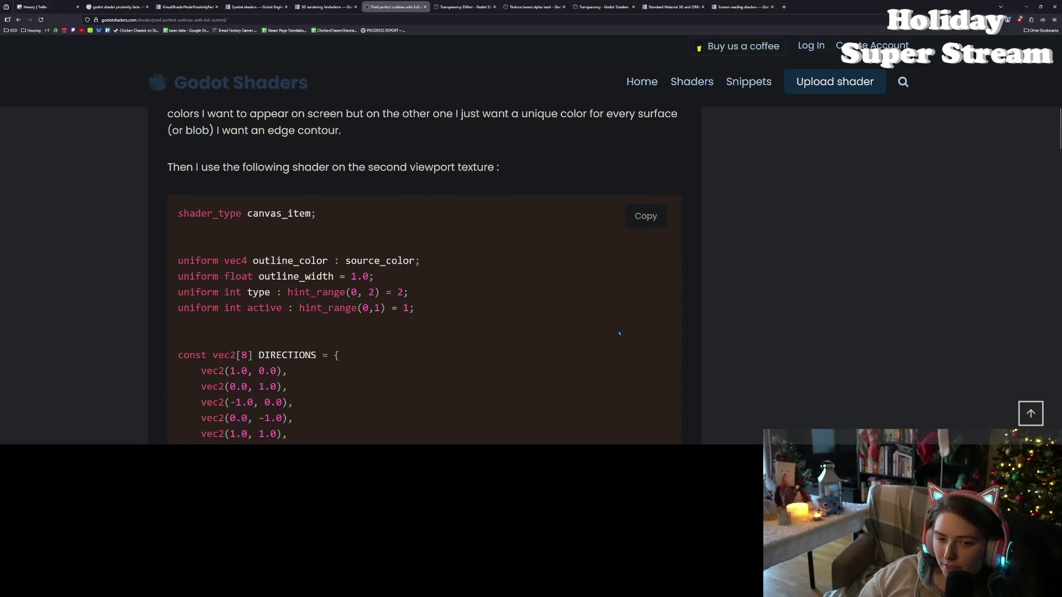
scroll(619, 333, up, 7)
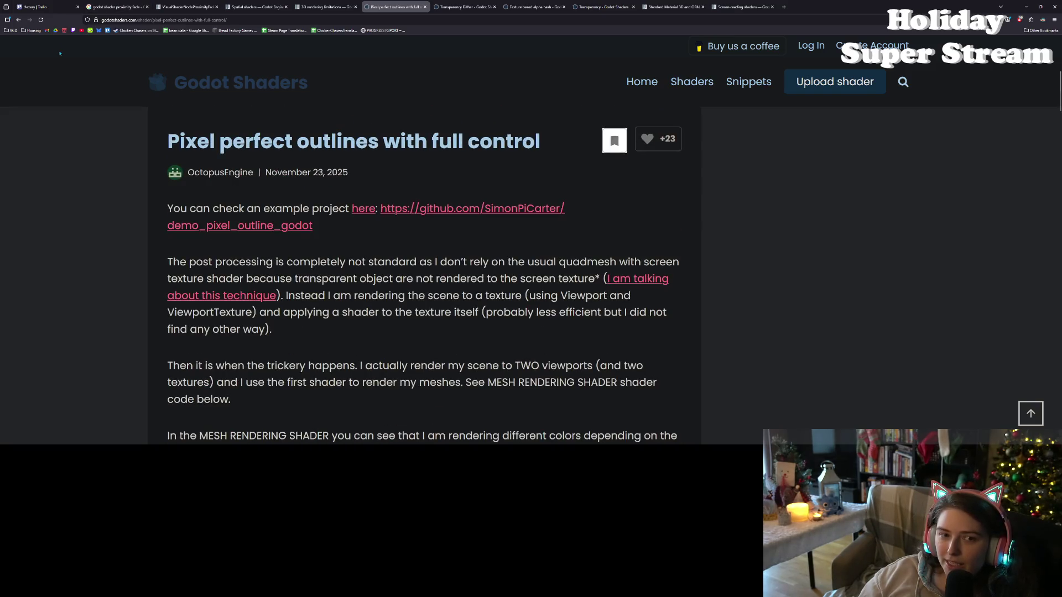
click(19, 20)
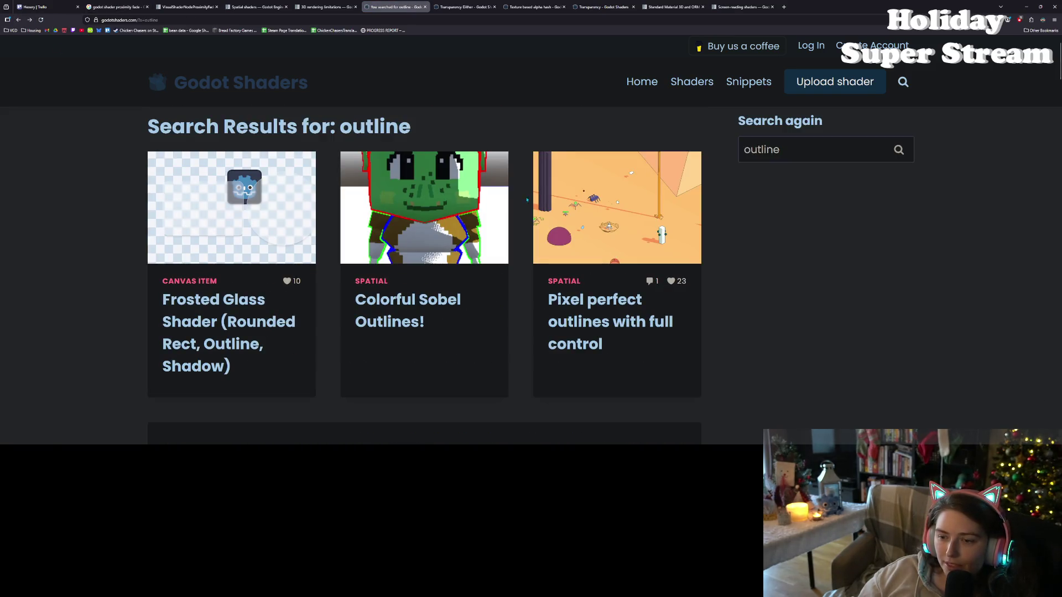
Open Colorful Sobel Outlines! and zoom out to read its shader code.
click(405, 301)
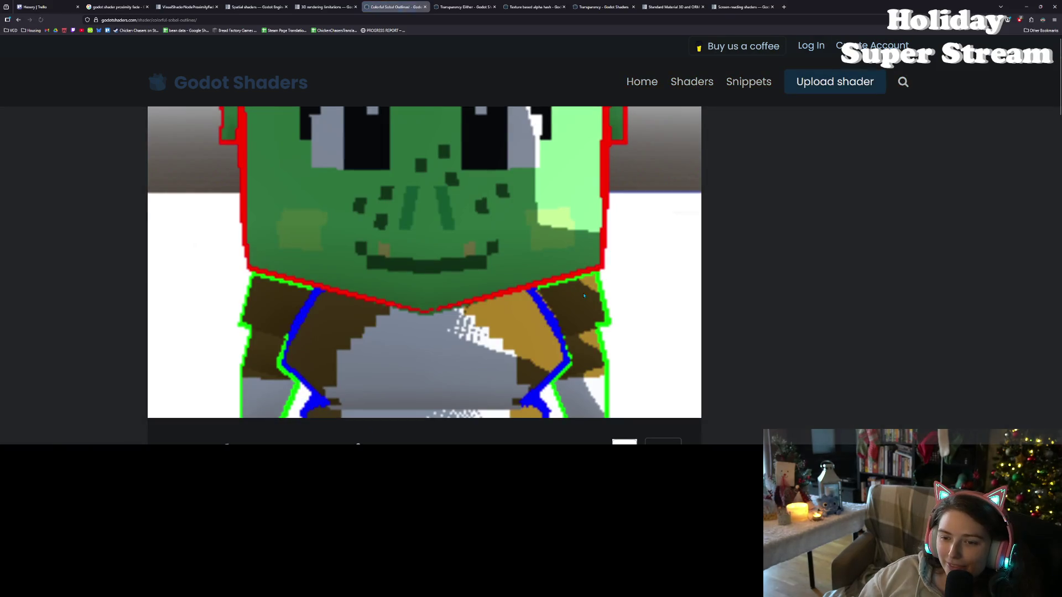
scroll(585, 295, down, 7)
scroll(587, 299, down, 5)
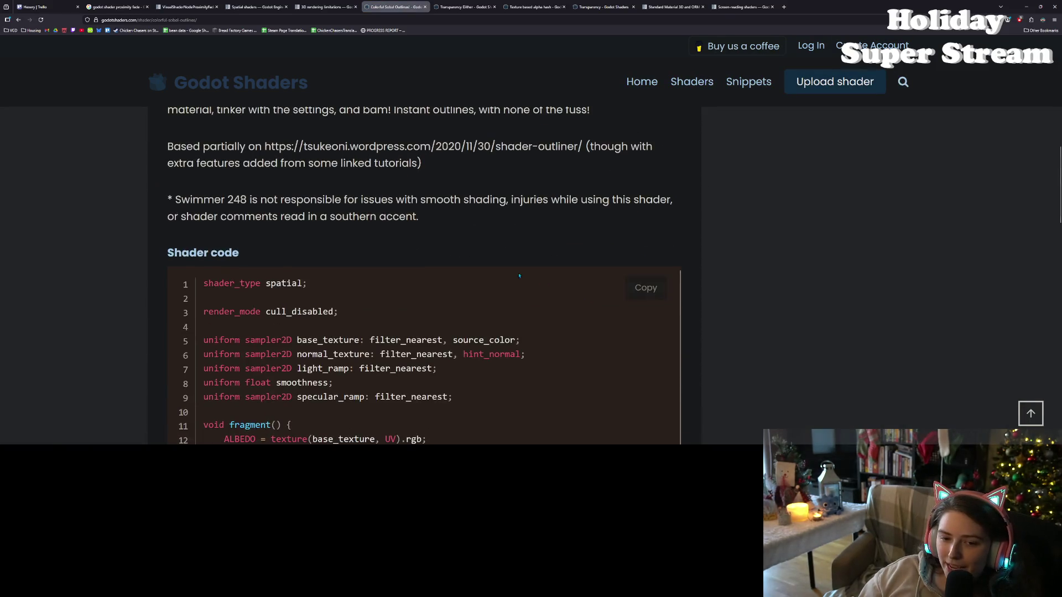
key(ctrl+minus)
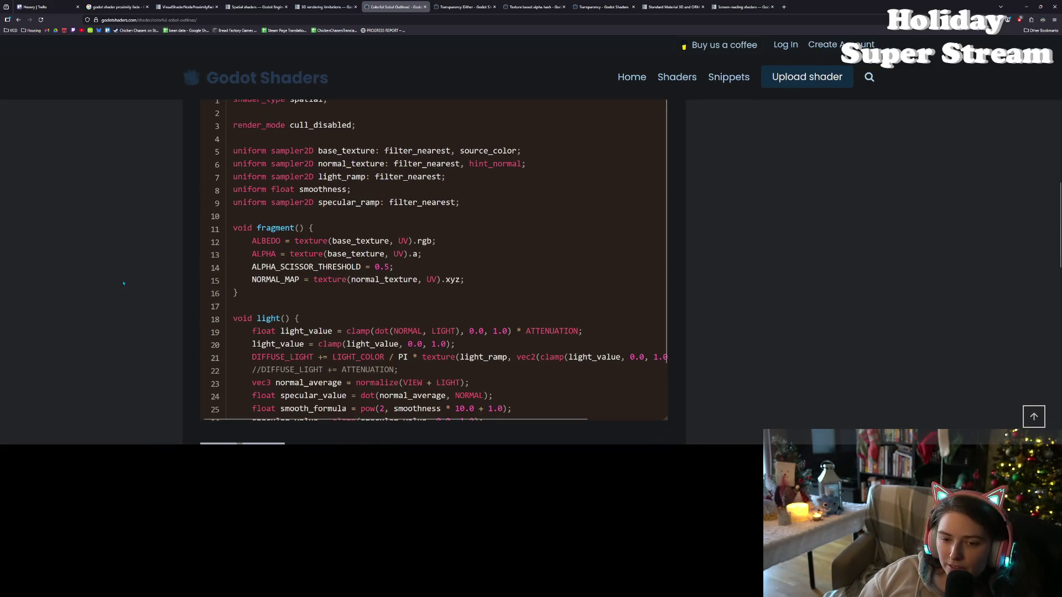
scroll(326, 316, down, 1)
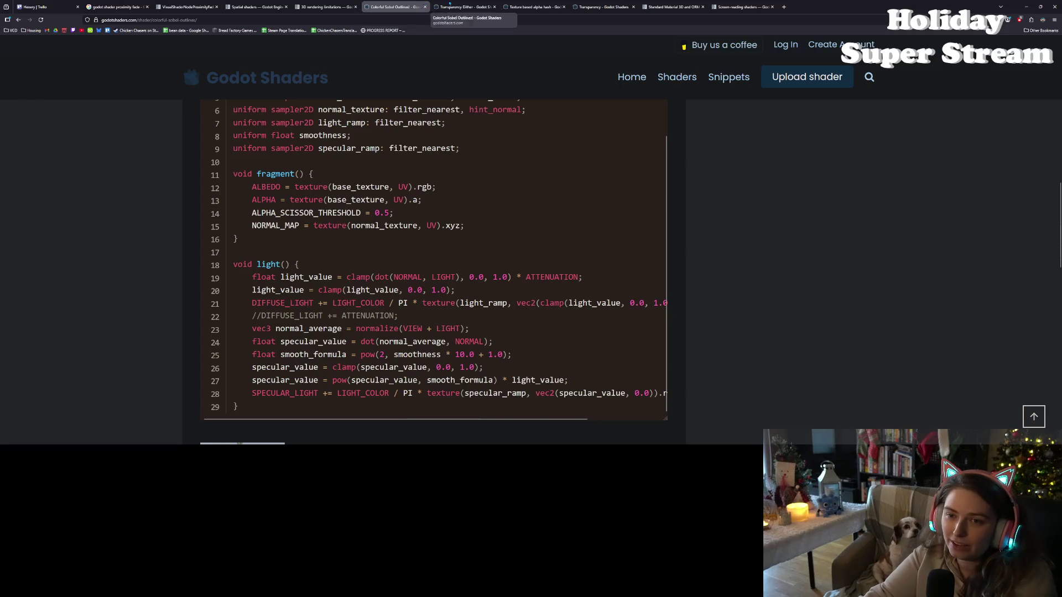
Glance at the Transparency Dither tab and return to the Colorful Sobel Outlines page.
click(465, 5)
key(ctrl+shift+Tab)
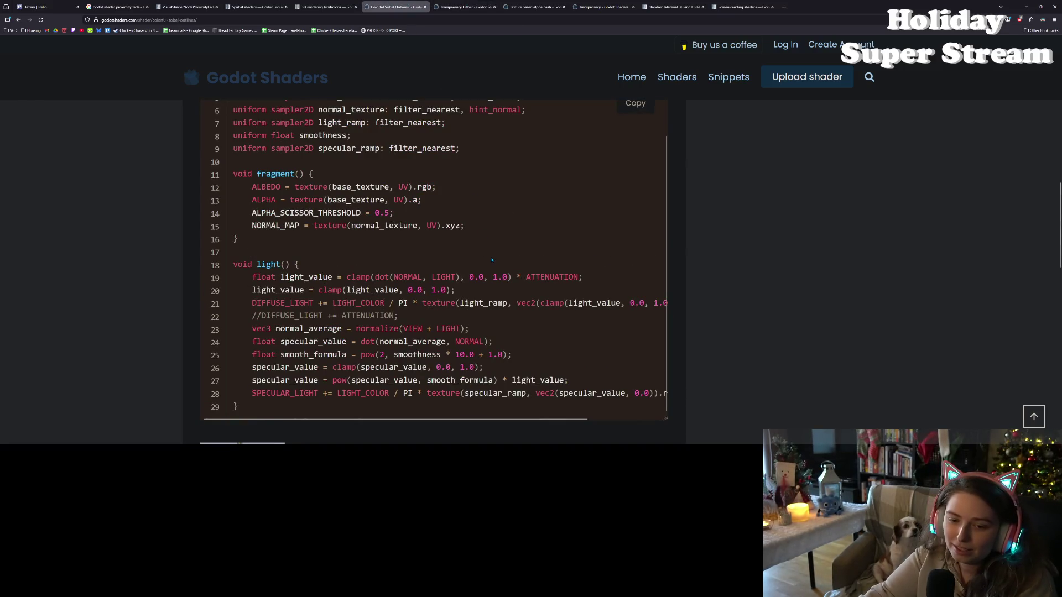
scroll(505, 312, up, 2)
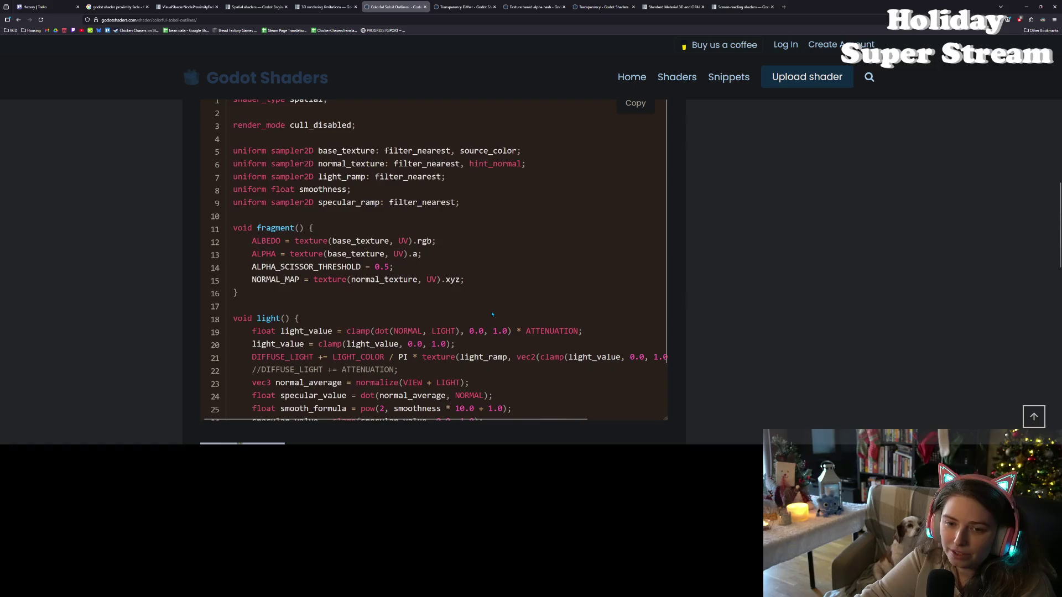
scroll(497, 313, down, 2)
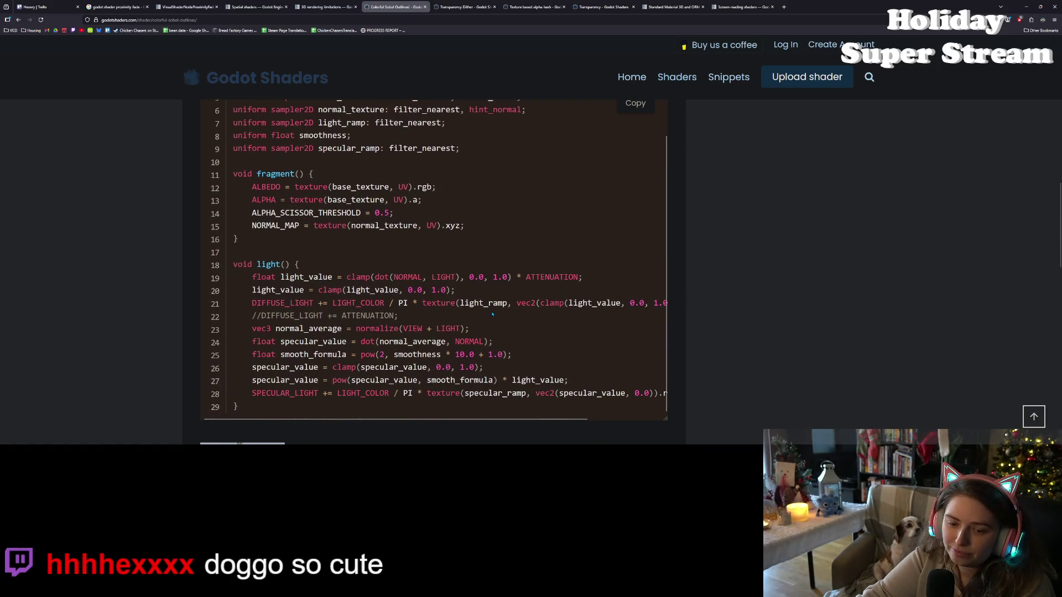
scroll(492, 314, up, 5)
scroll(491, 314, up, 3)
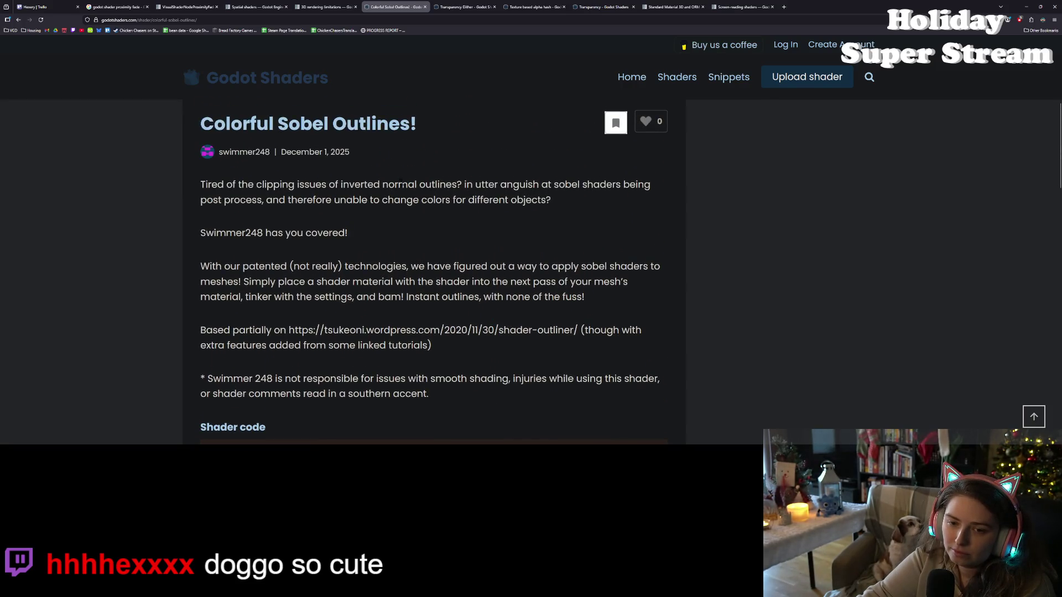
Highlight the word 'outlines' in the Colorful Sobel description, then clear it and scroll on.
double_click(428, 184)
double_click(427, 185)
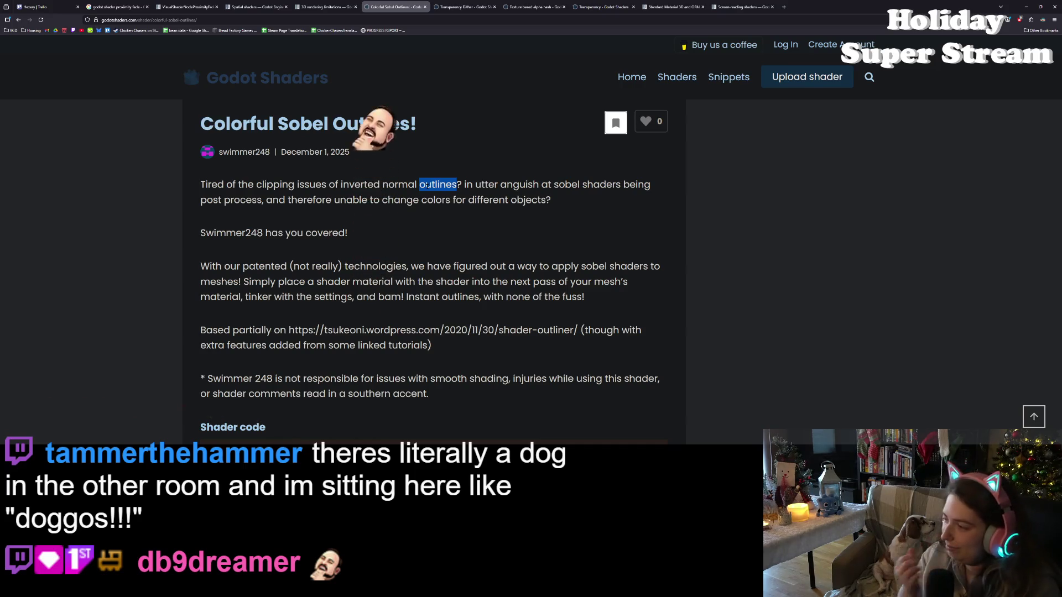
click(443, 255)
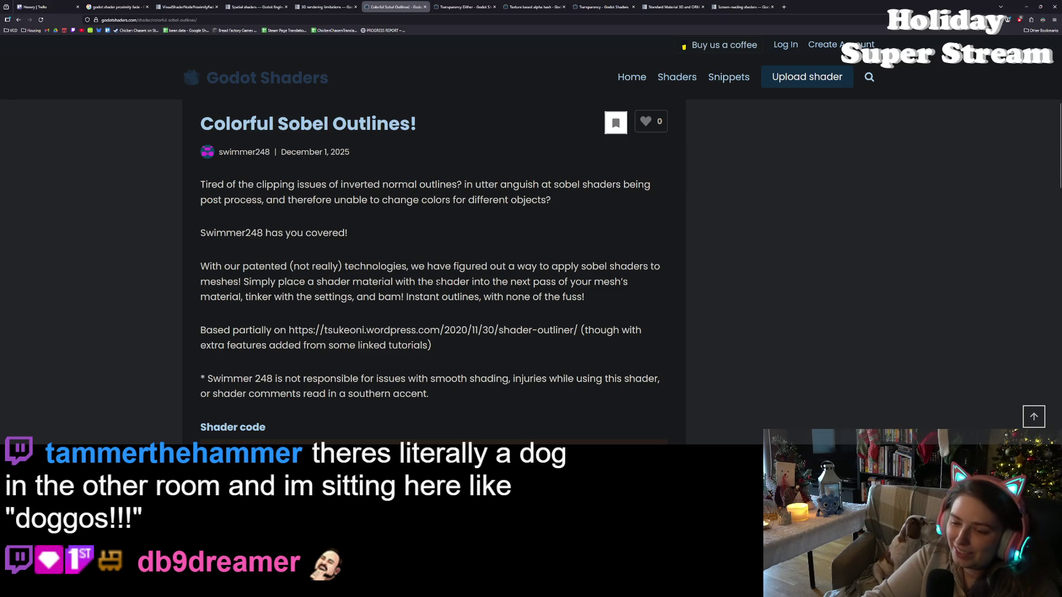
scroll(438, 282, down, 1)
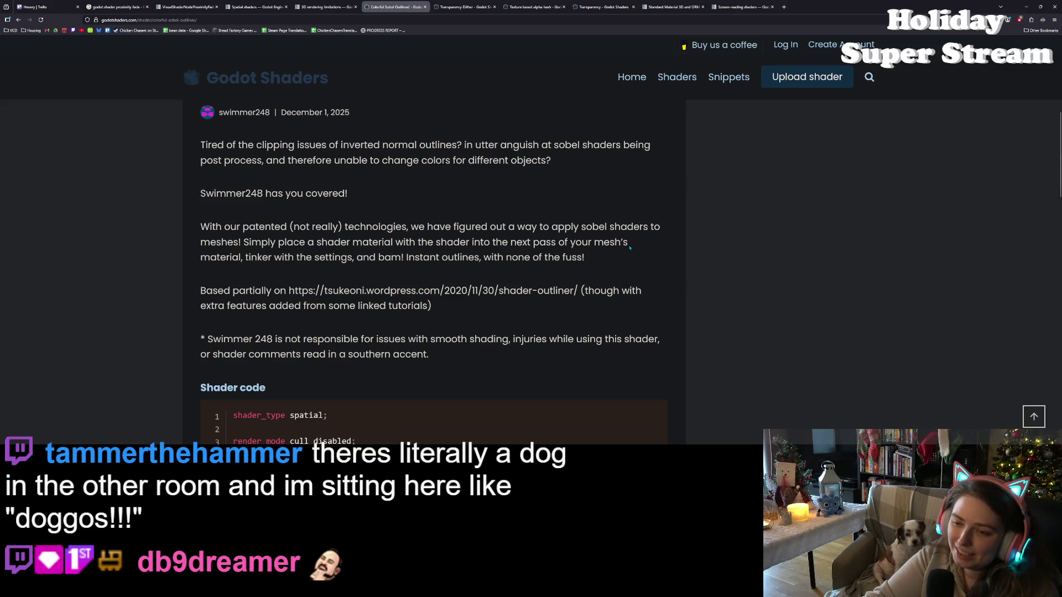
click(326, 7)
From the outline search results, open Thick outline post process shader in a new tab and view it.
click(395, 7)
click(18, 20)
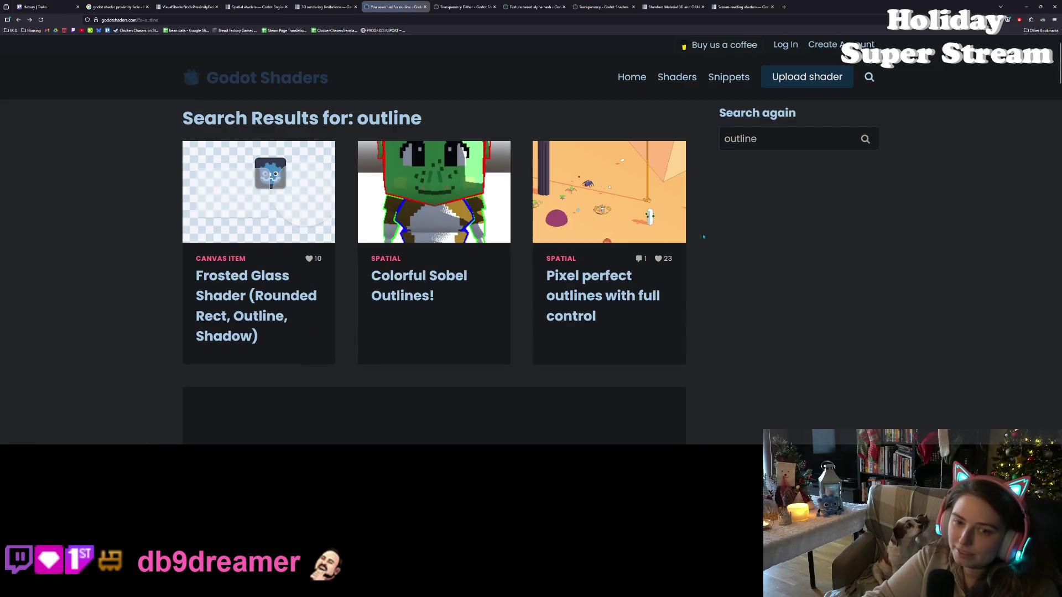
scroll(753, 301, down, 8)
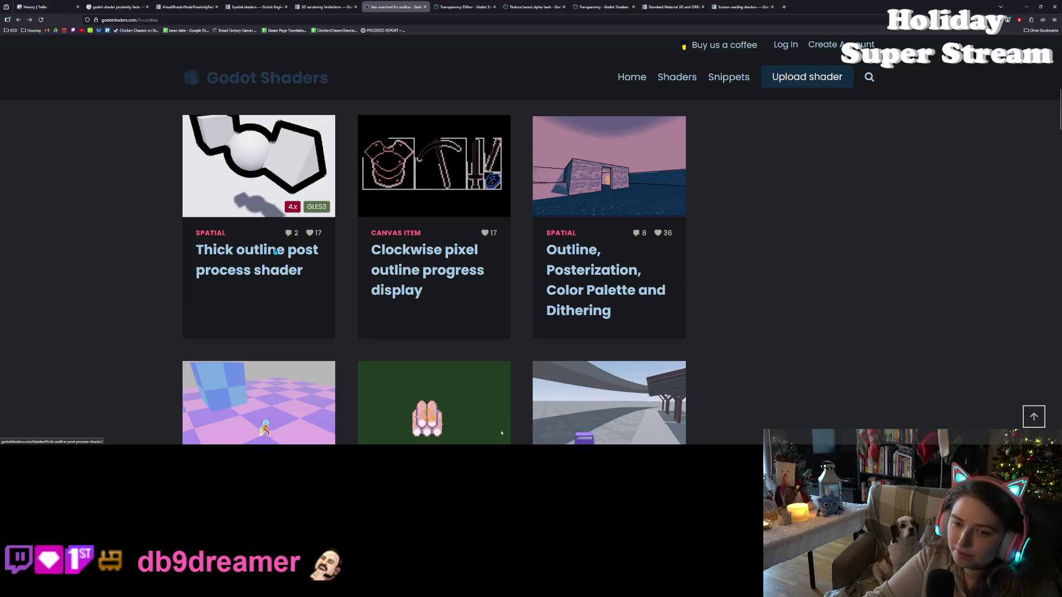
middle_click(279, 252)
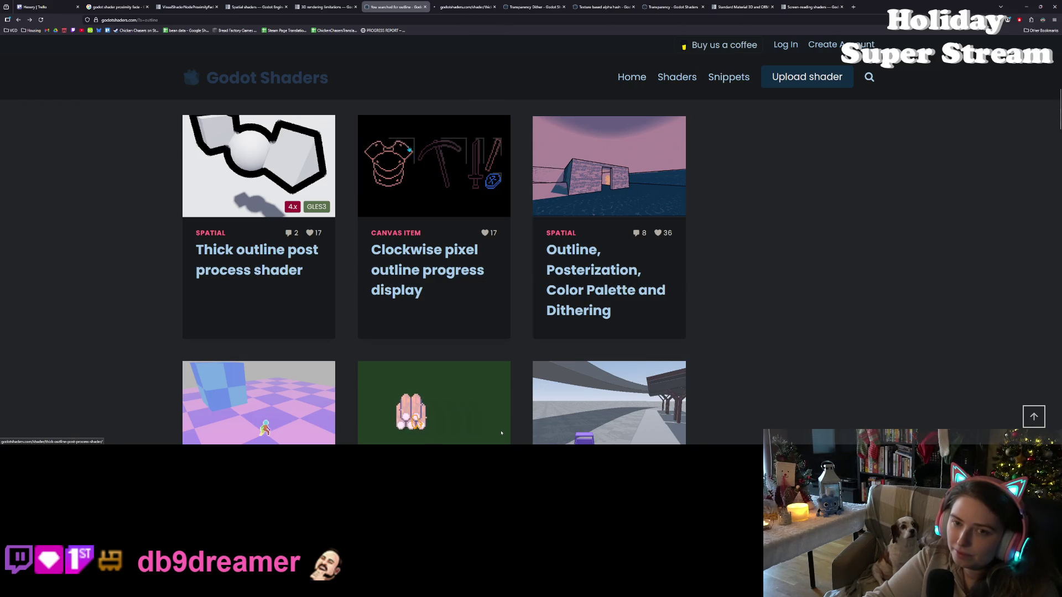
click(465, 6)
Scroll through the Thick outline shader code and zoom the page out to fit more lines.
scroll(595, 321, down, 8)
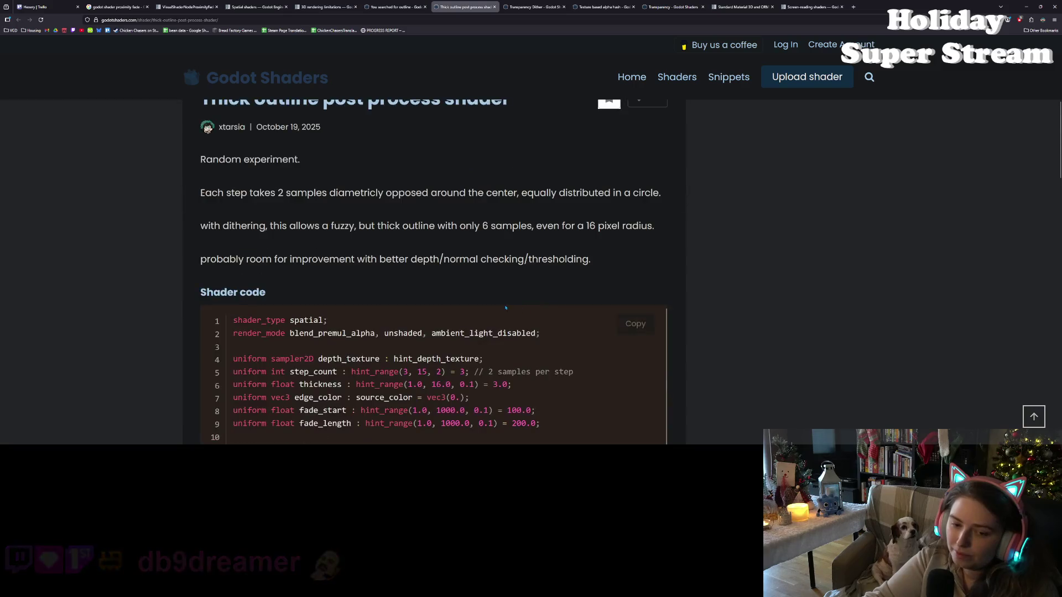
scroll(595, 321, down, 3)
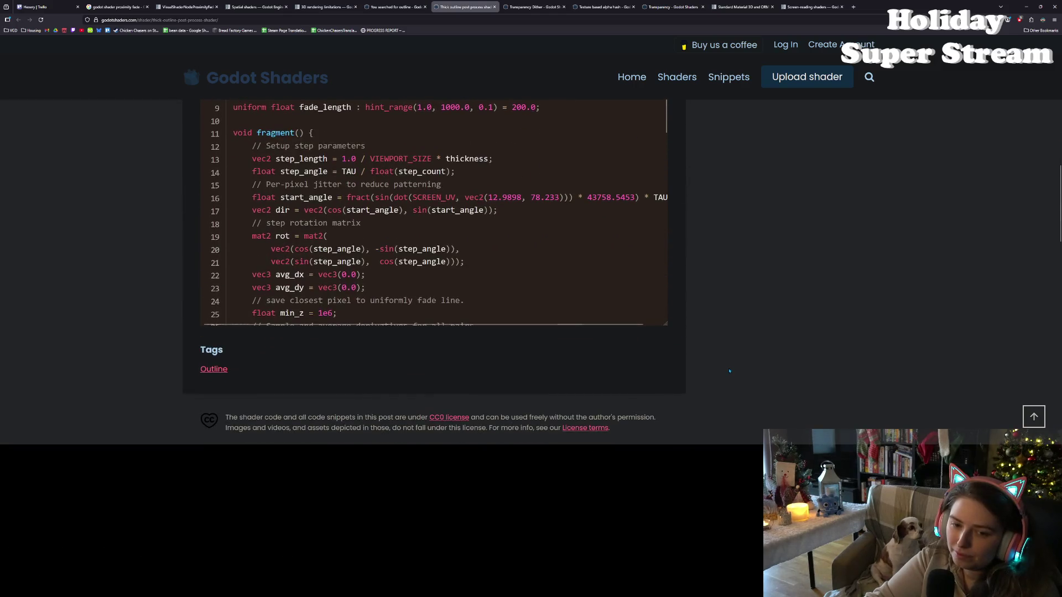
scroll(401, 272, down, 1)
scroll(661, 326, up, 4)
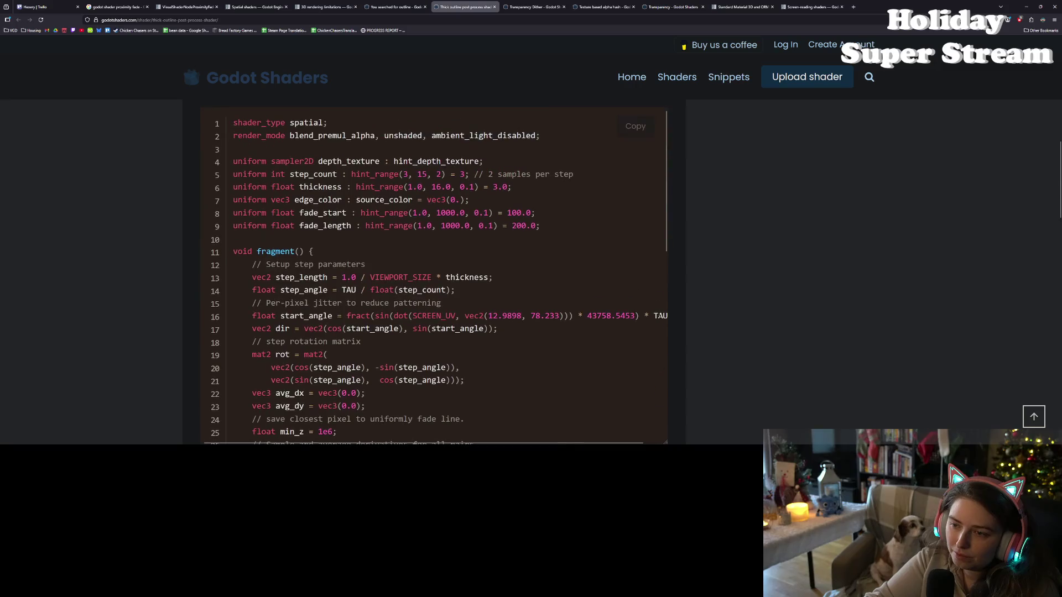
drag(665, 226, 652, 435)
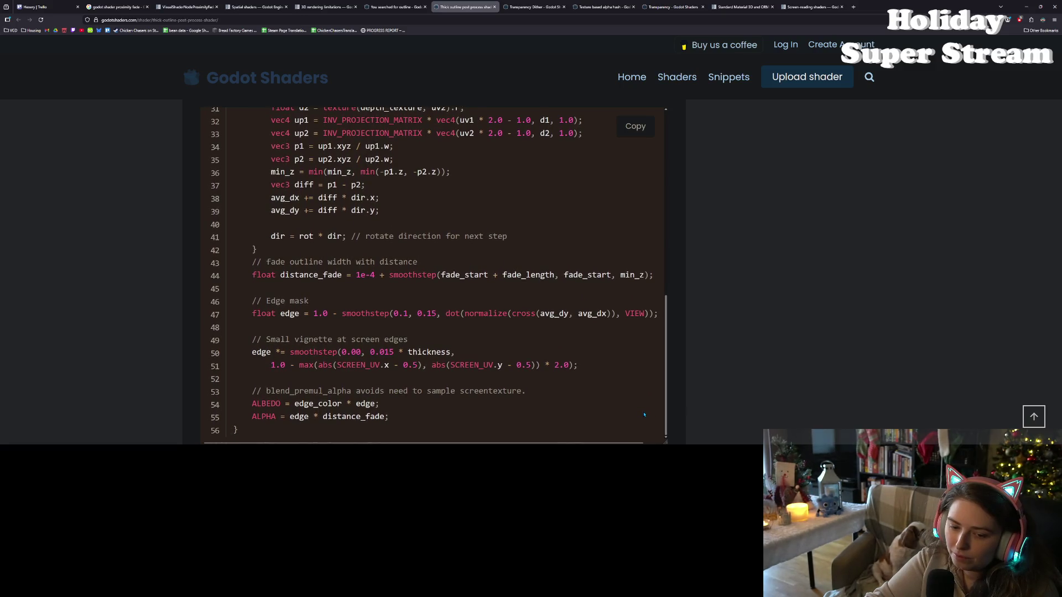
scroll(640, 402, up, 7)
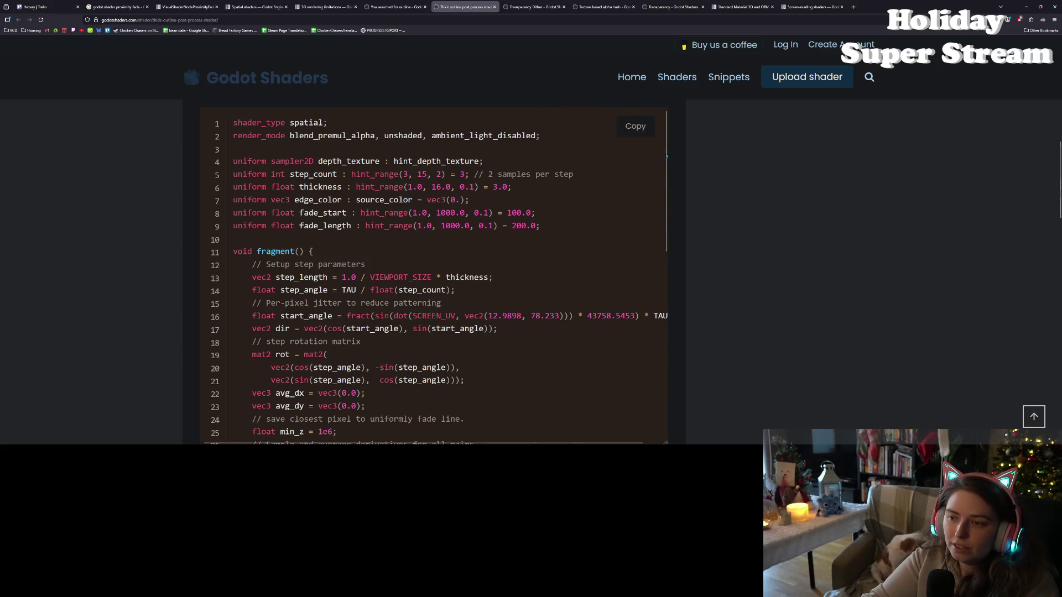
scroll(667, 155, down, 1)
mouse_move(666, 158)
mouse_down()
mouse_move(674, 332)
mouse_move(668, 312)
mouse_up()
scroll(639, 231, up, 6)
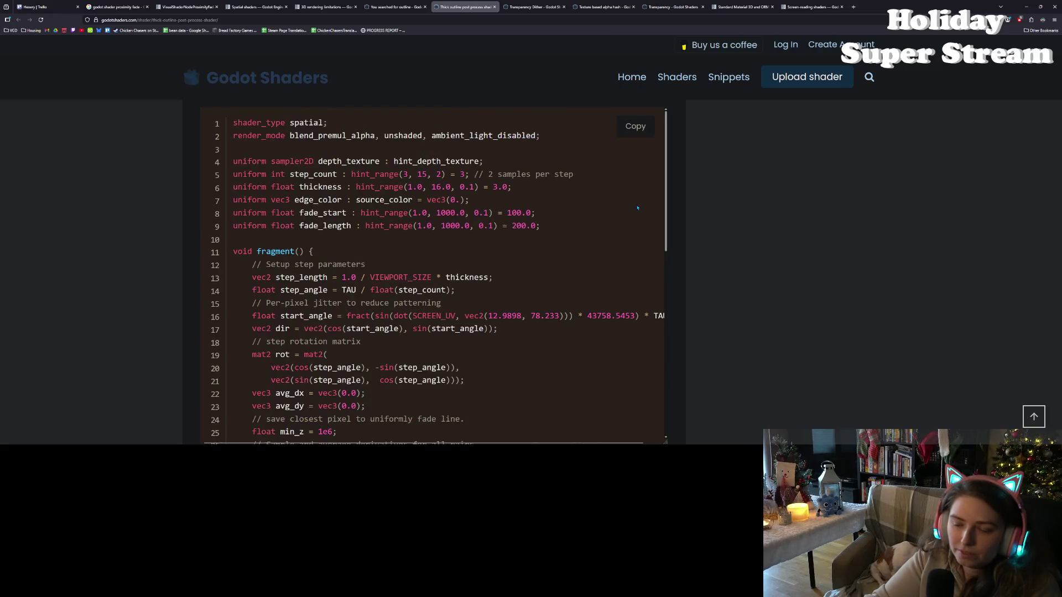
key(ctrl+minus)
key(ctrl+minus)
key(ctrl+minus)
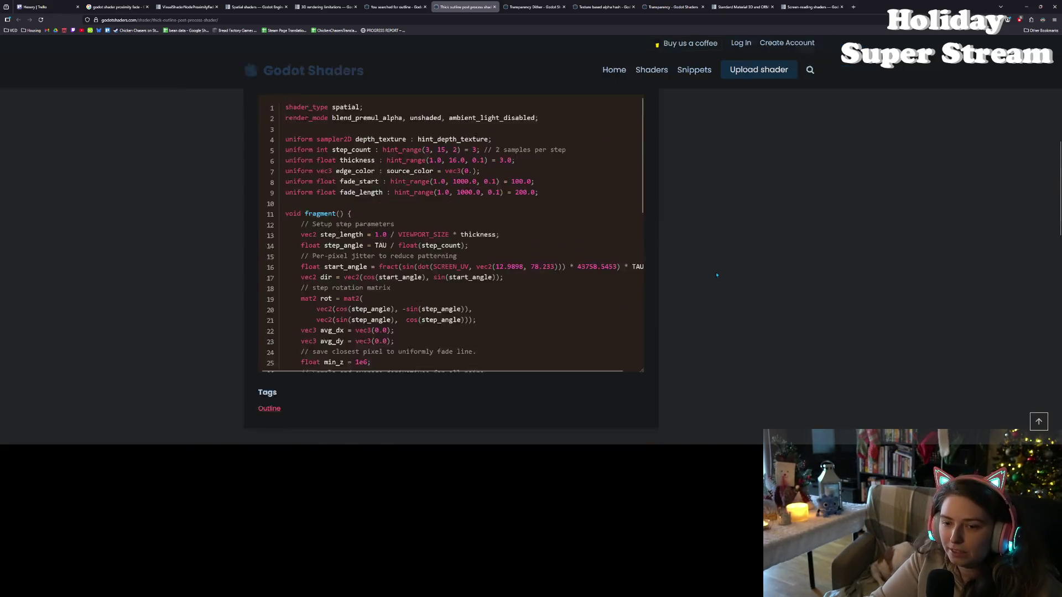
scroll(598, 263, up, 1)
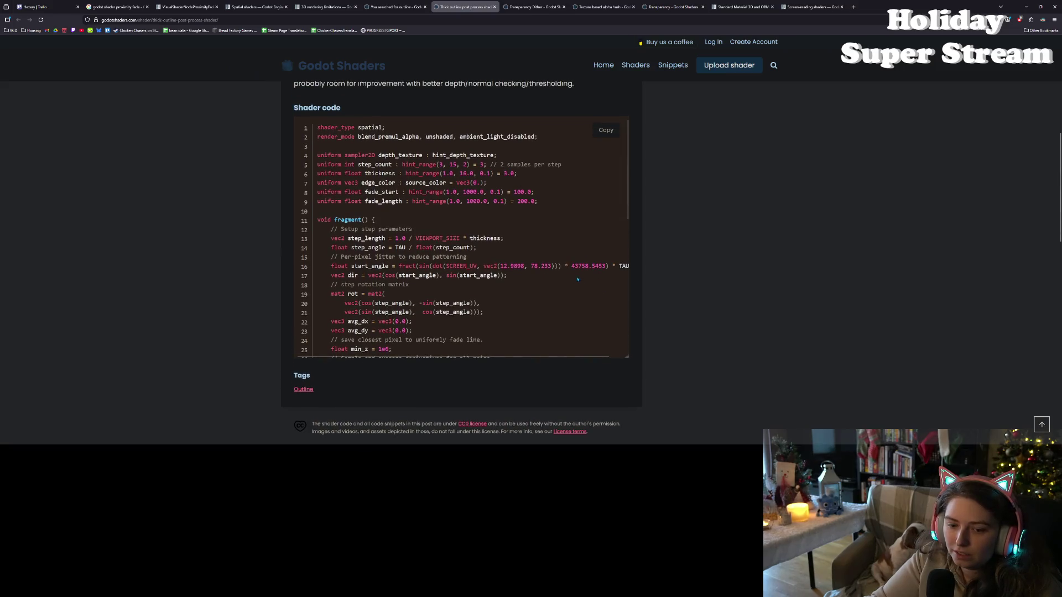
scroll(627, 138, down, 1)
scroll(627, 138, up, 1)
drag(627, 145, 625, 188)
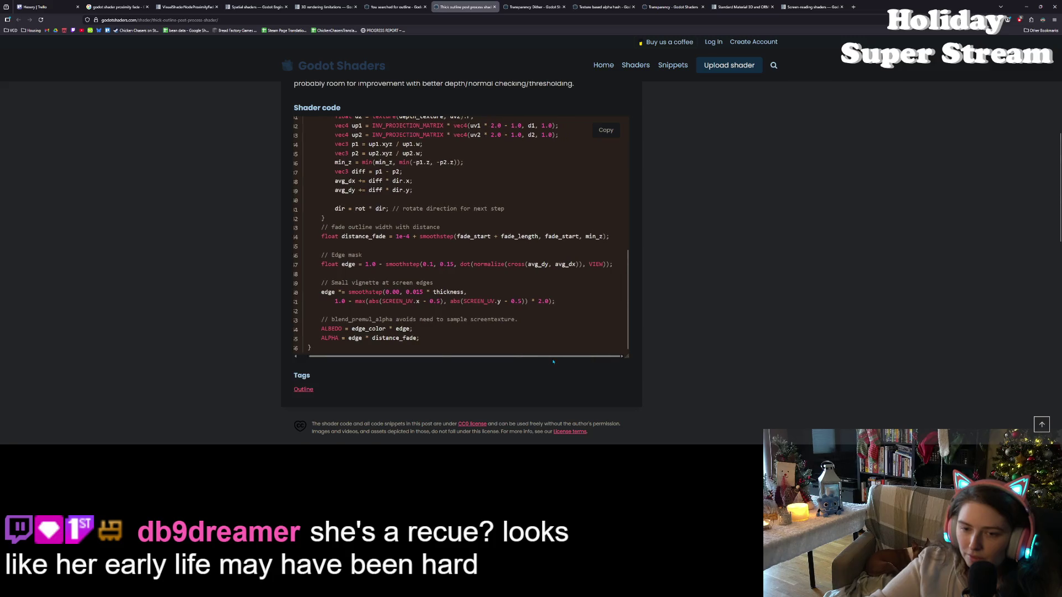
scroll(457, 294, up, 3)
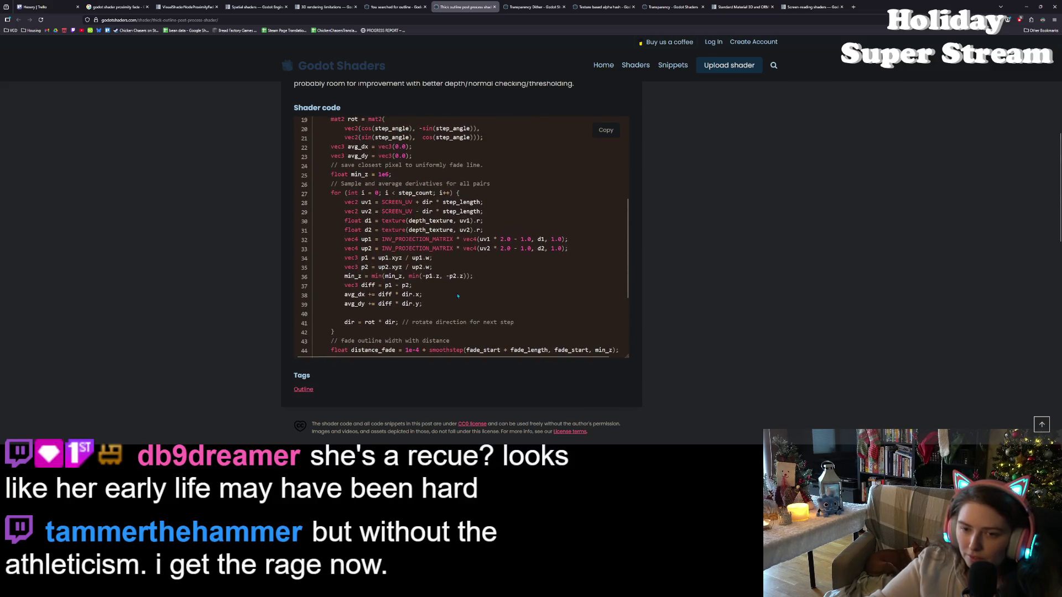
scroll(461, 238, up, 3)
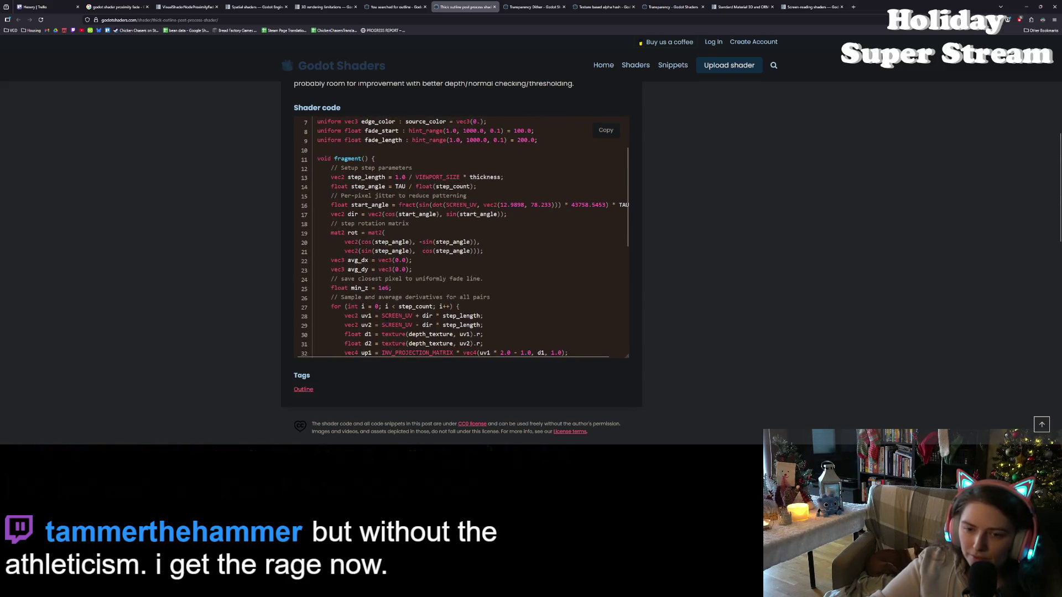
scroll(461, 238, up, 1)
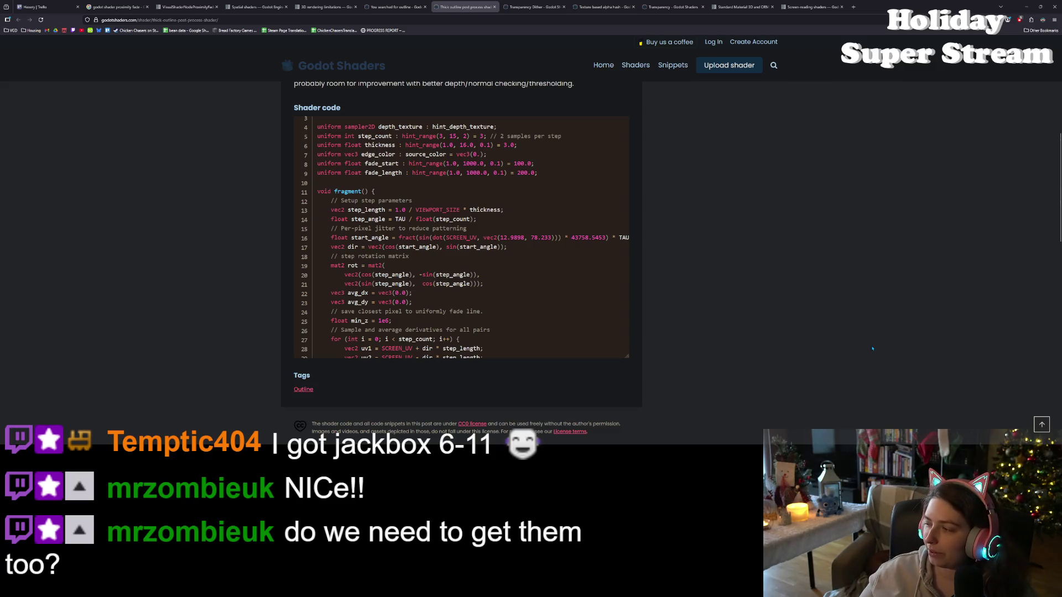
mouse_move(482, 356)
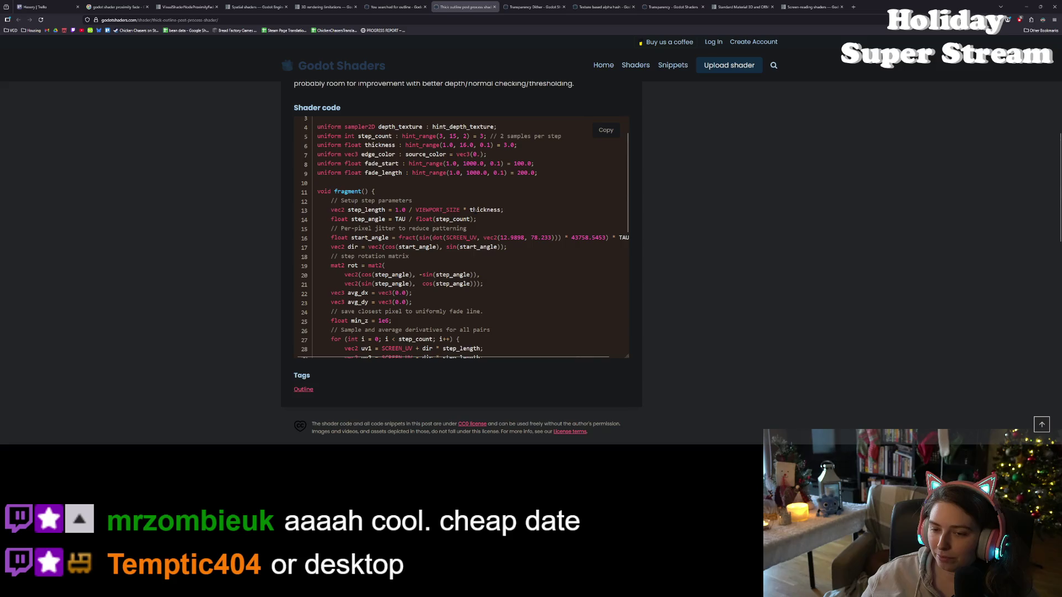
double_click(474, 210)
click(474, 209)
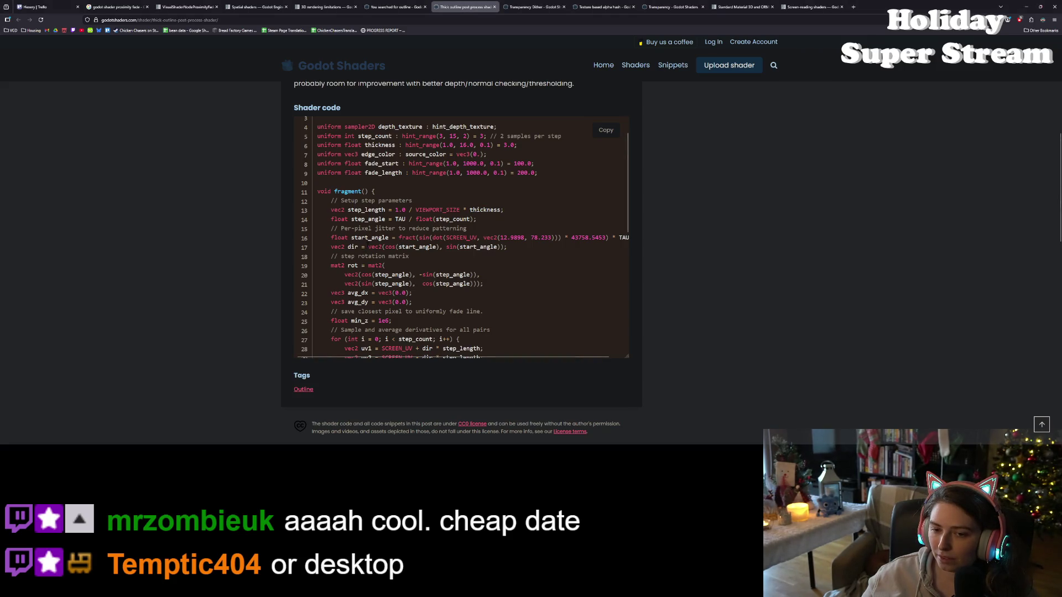
scroll(404, 264, down, 2)
scroll(405, 264, up, 2)
scroll(404, 264, up, 1)
scroll(419, 257, down, 6)
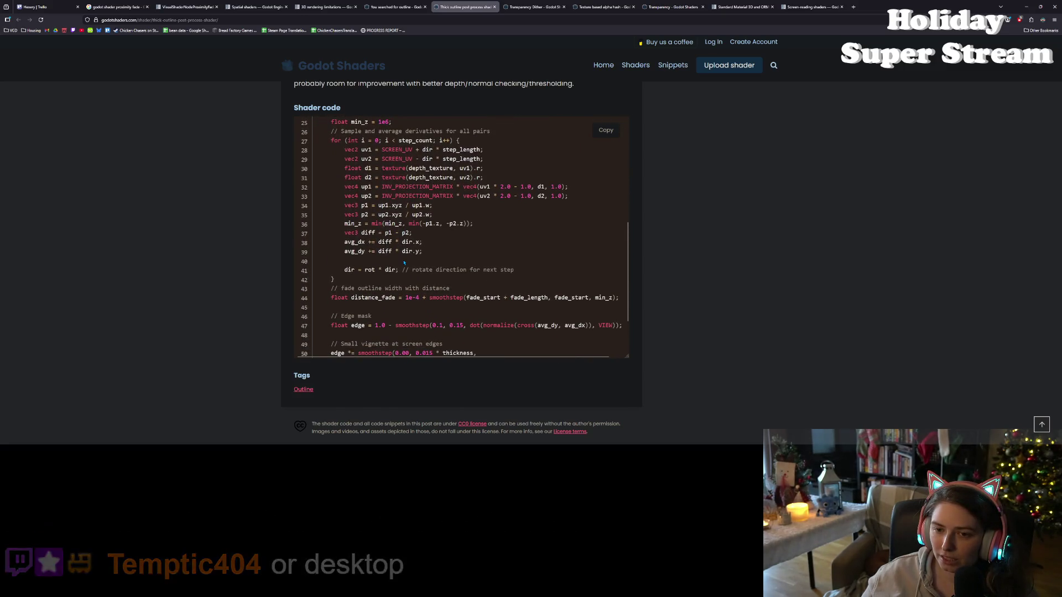
scroll(418, 260, down, 2)
scroll(404, 262, down, 1)
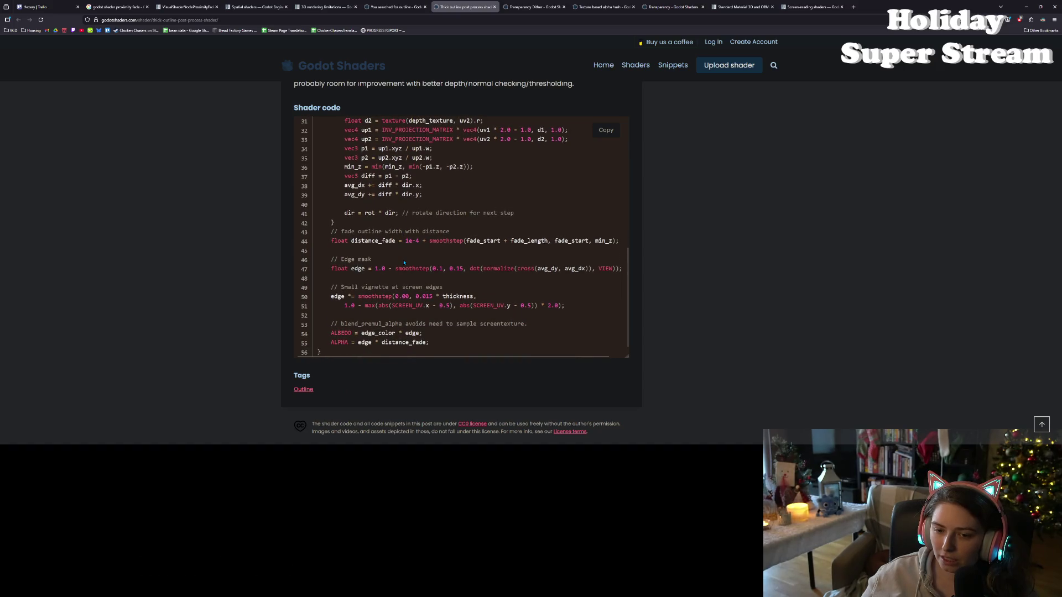
scroll(437, 271, up, 1)
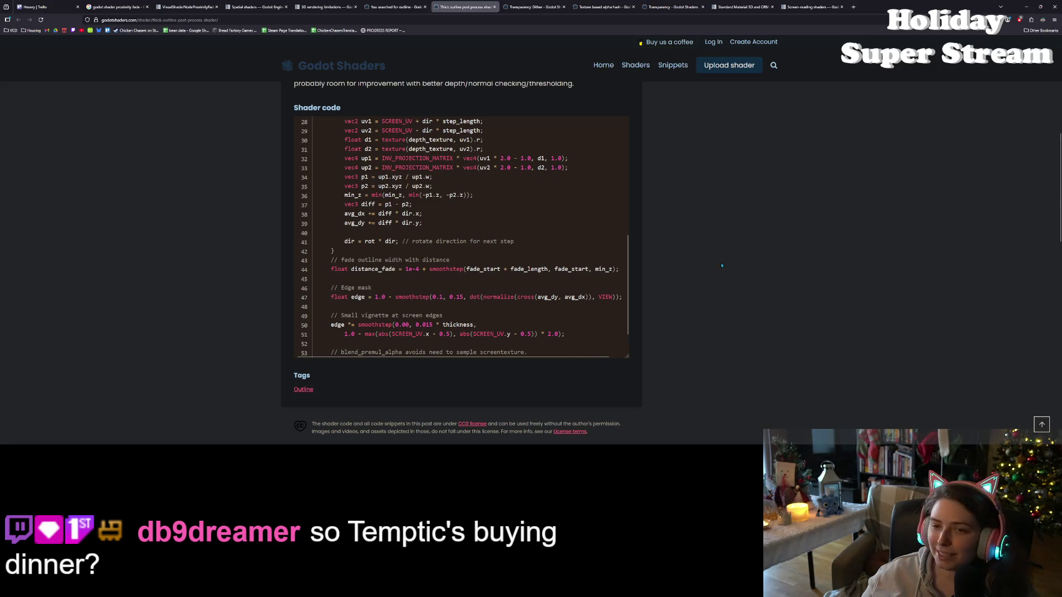
click(395, 7)
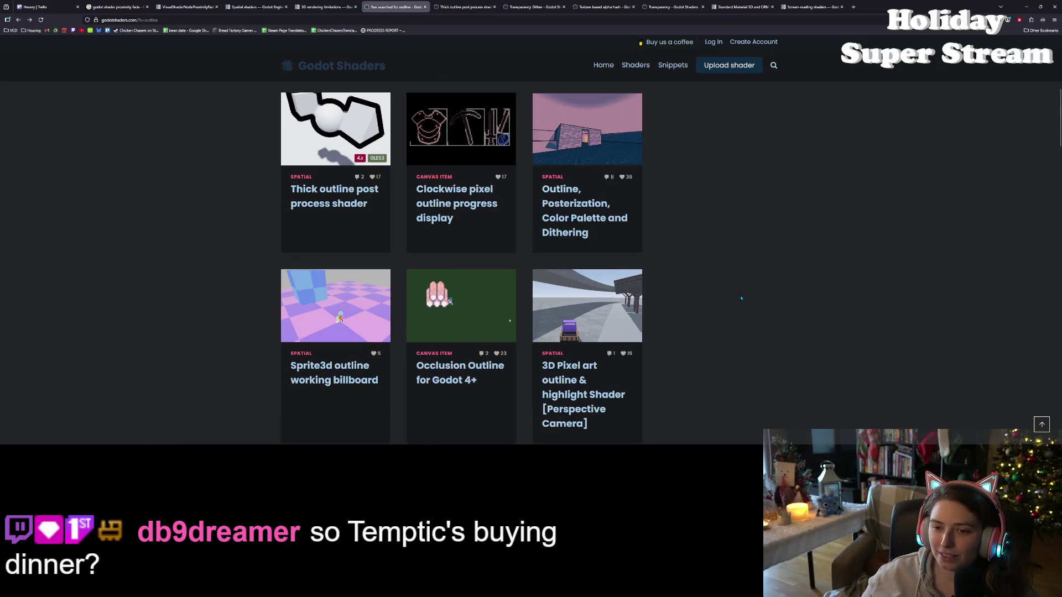
Scroll down the outline results and open The simplest outline shader (improved).
scroll(723, 291, down, 1)
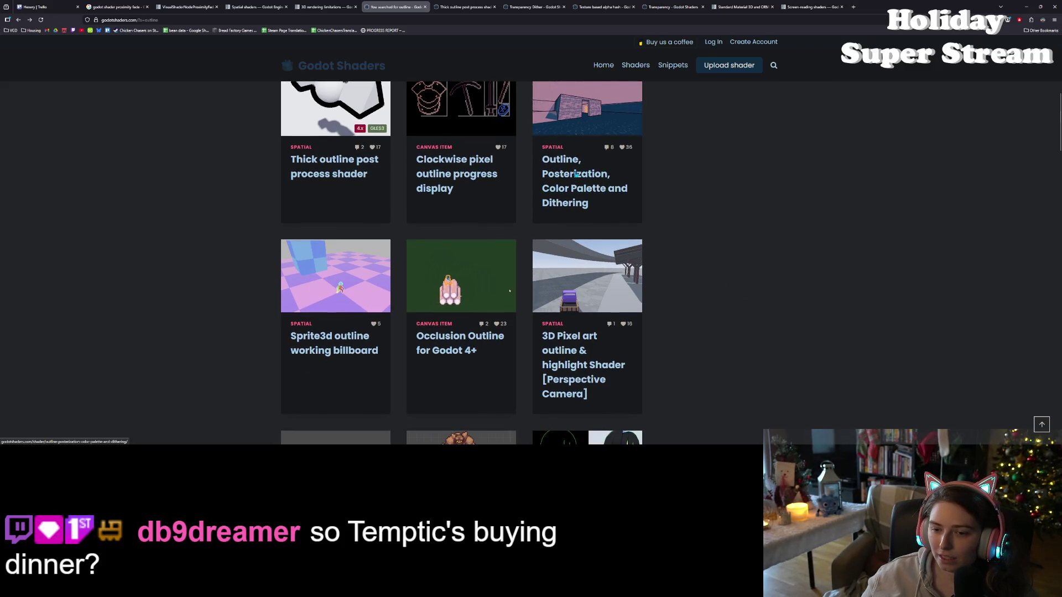
scroll(575, 175, down, 1)
scroll(577, 173, down, 3)
scroll(577, 173, down, 3)
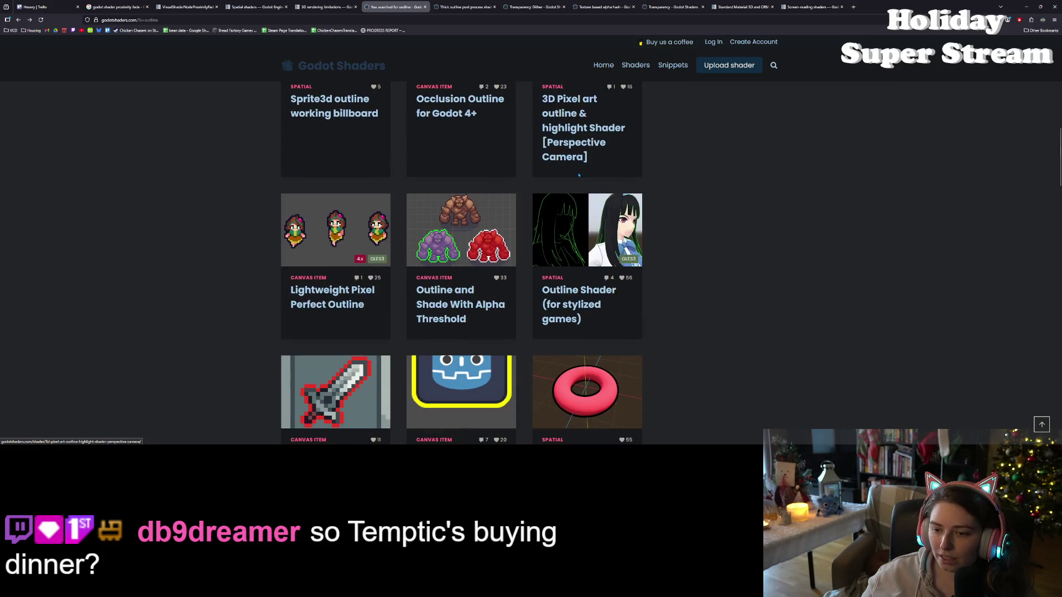
scroll(572, 329, down, 1)
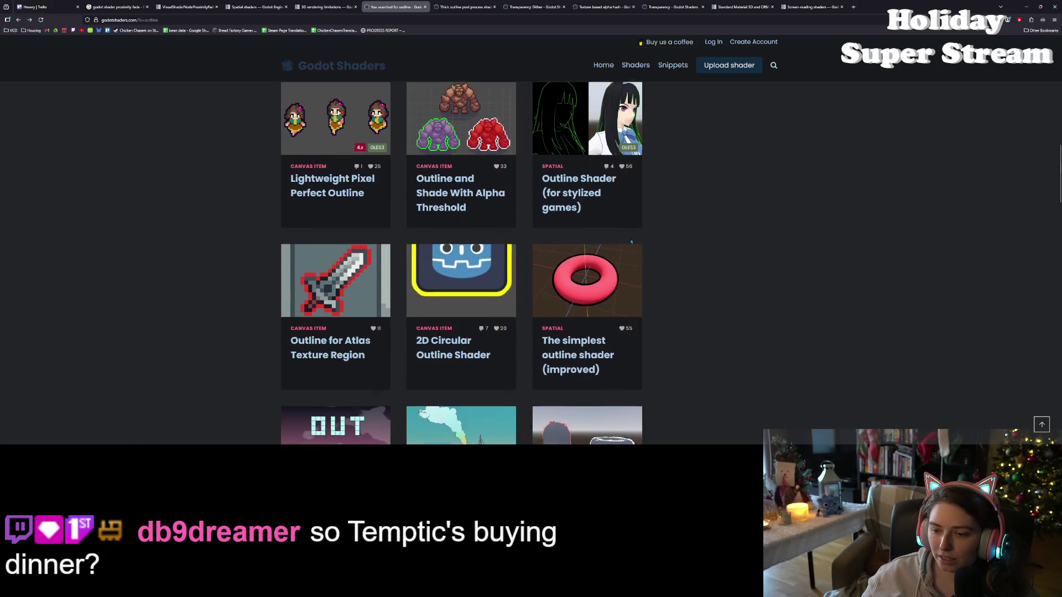
click(567, 337)
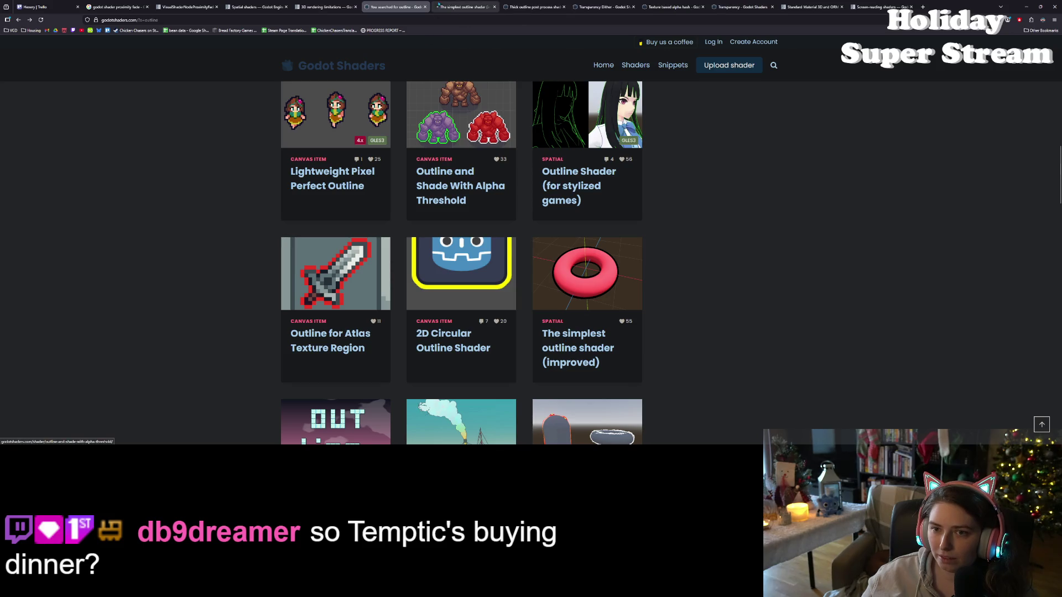
Scroll to the shader code and select thickness and NORMAL on line 8.
scroll(508, 374, down, 3)
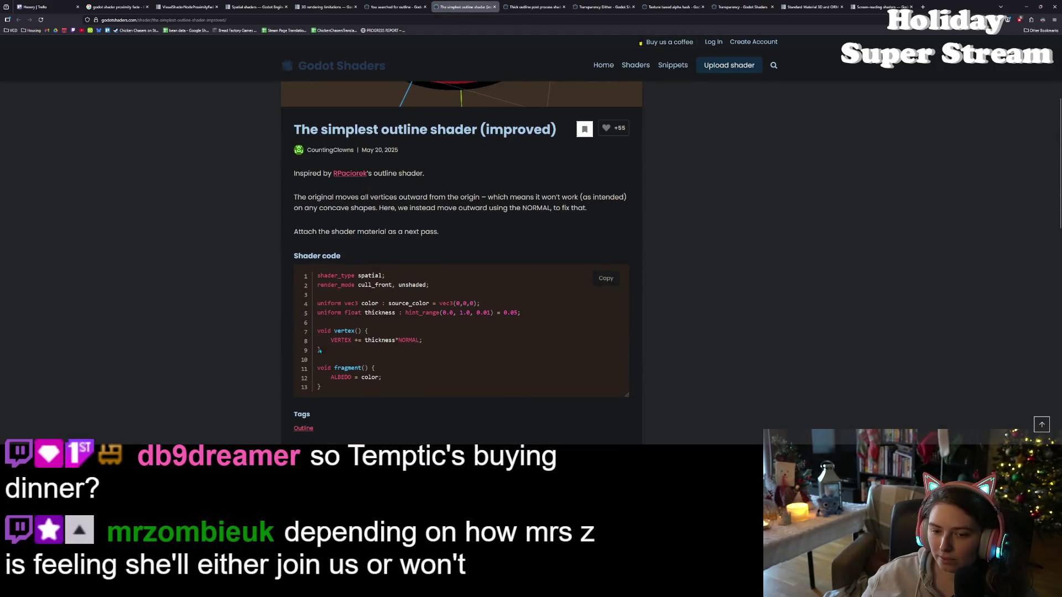
scroll(446, 331, down, 1)
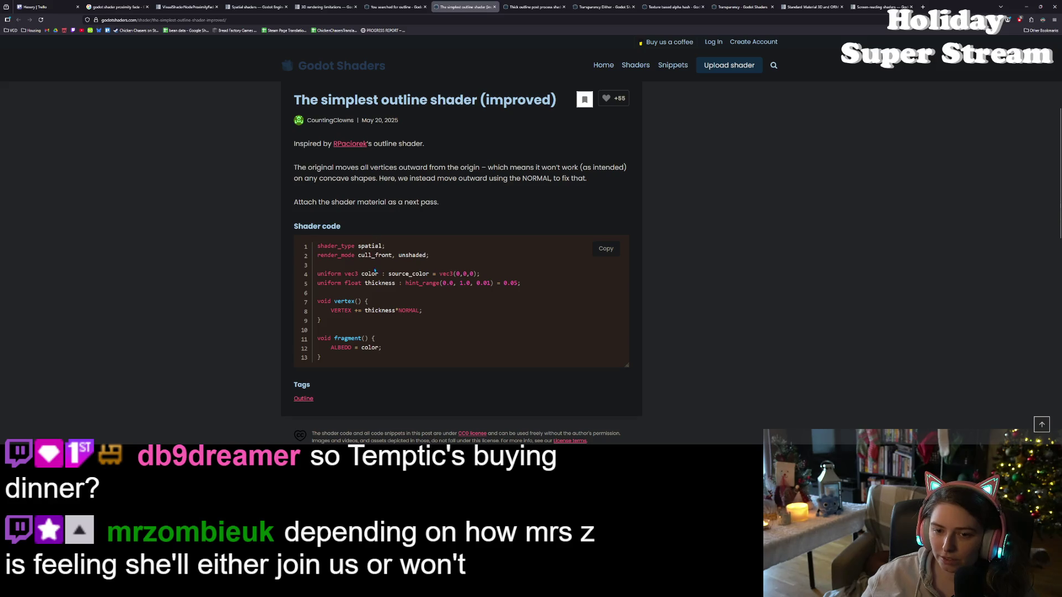
double_click(414, 310)
drag(364, 310, 395, 310)
double_click(409, 310)
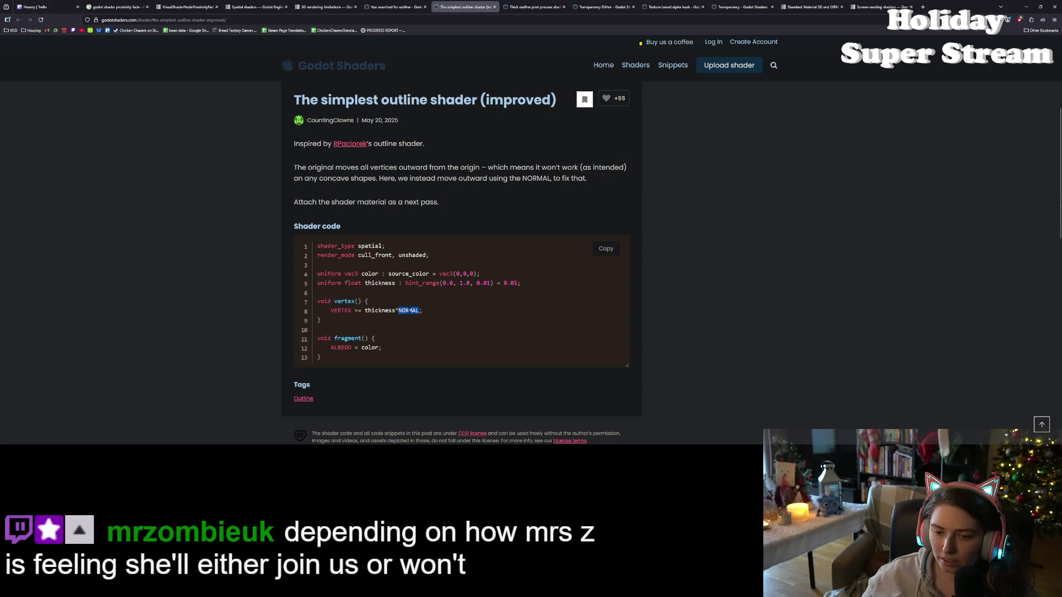
double_click(379, 310)
click(441, 313)
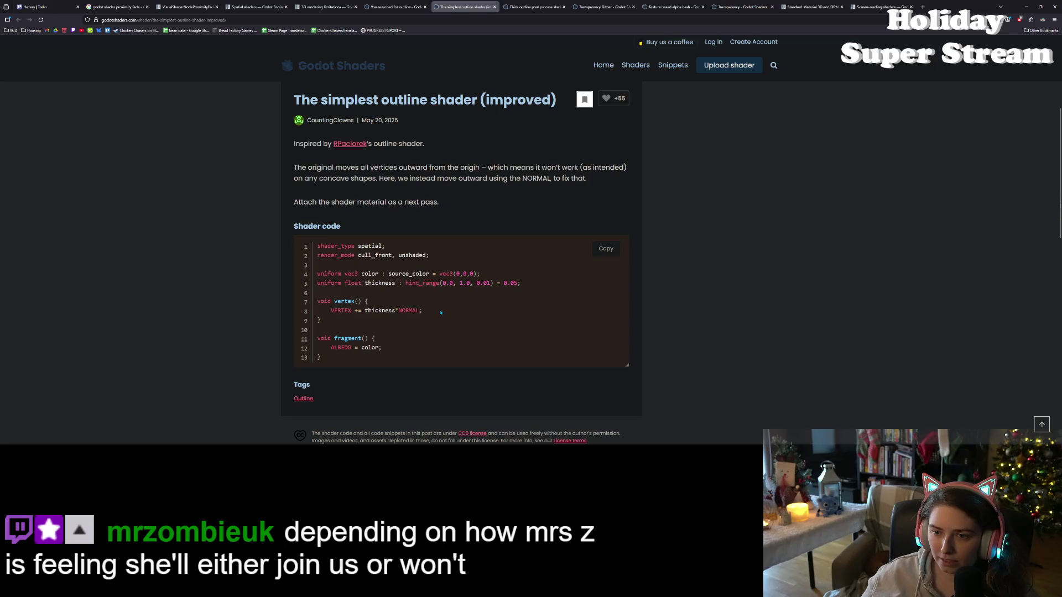
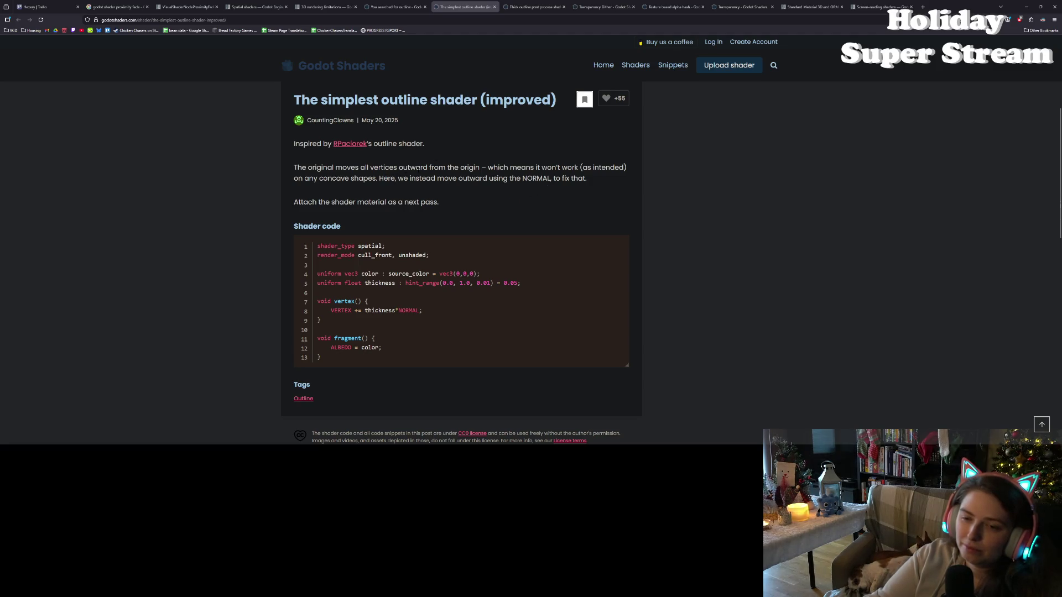
Widen the Inspector so TreeMesh material names like Next Pass and Outline Color show fully.
triple_click(429, 202)
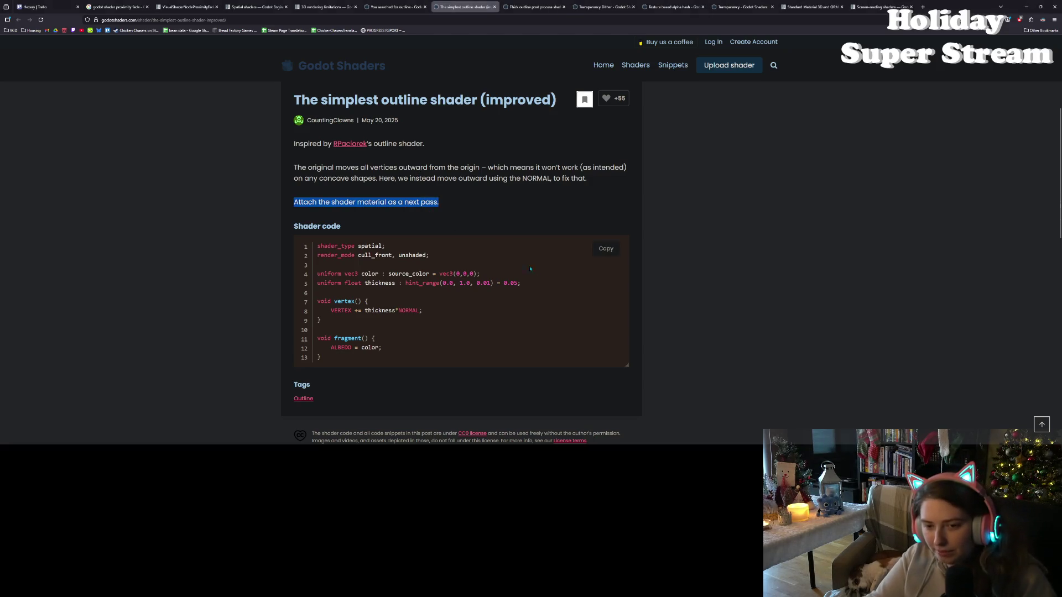
click(721, 258)
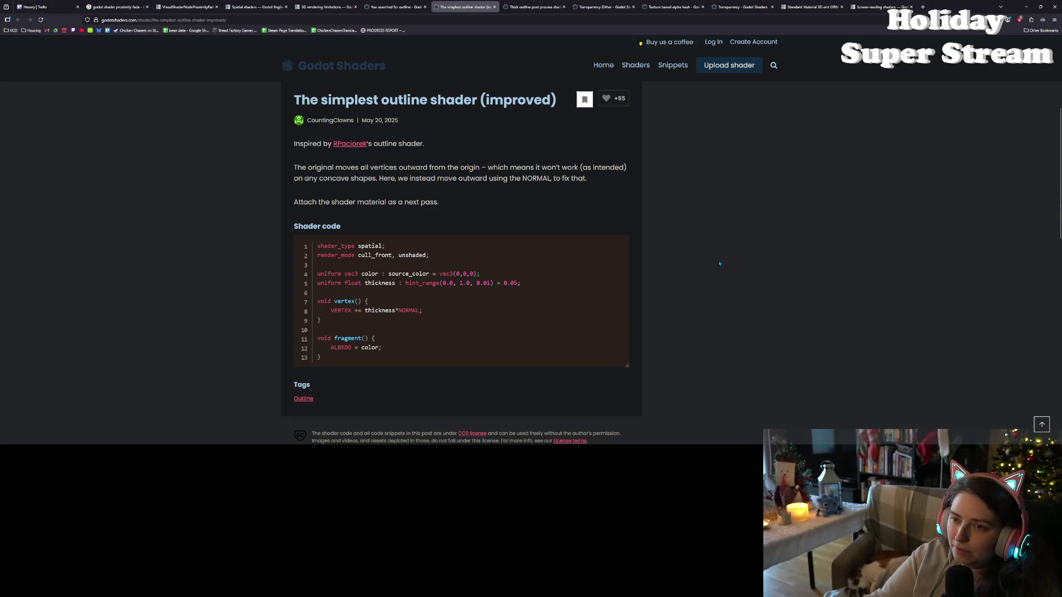
click(1025, 7)
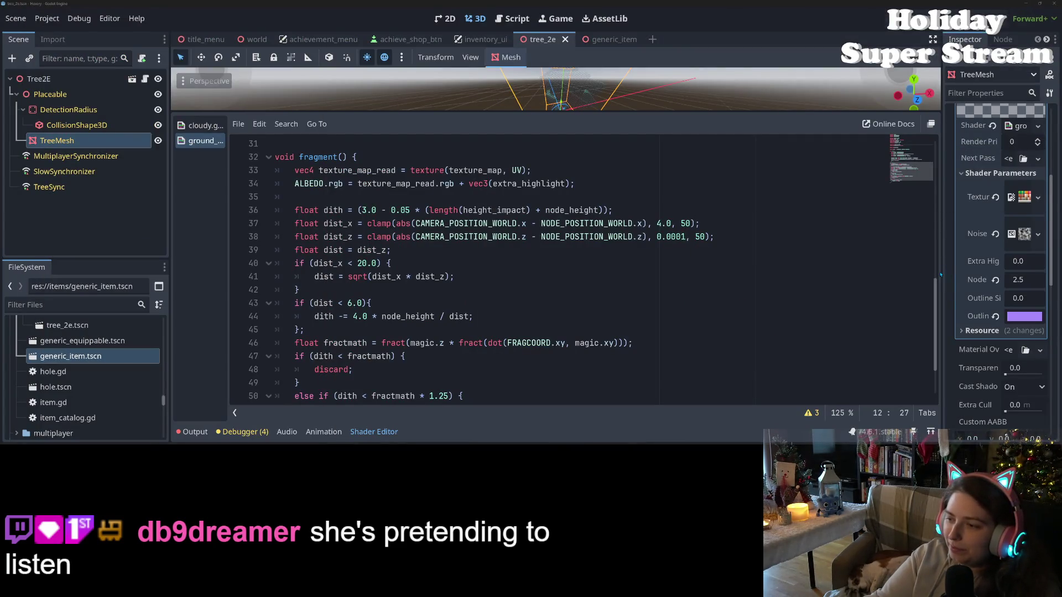
drag(941, 275, 868, 266)
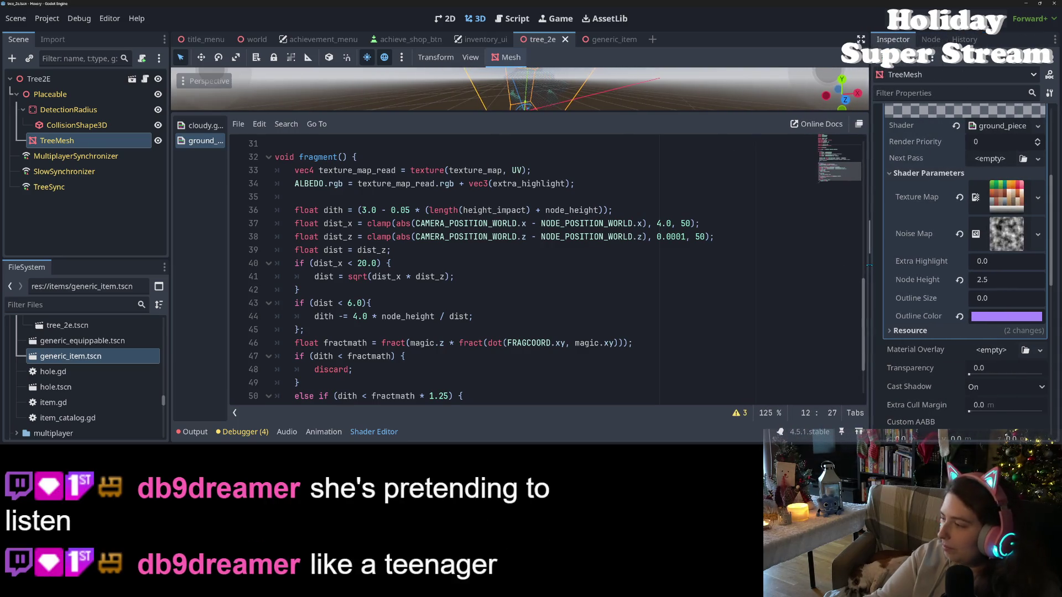
click(391, 263)
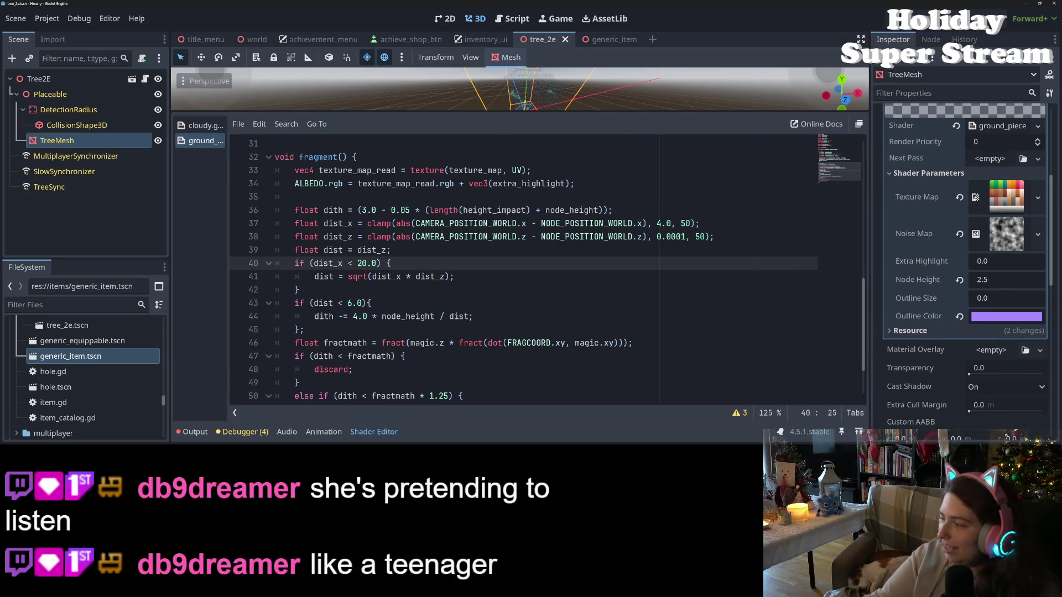
key(alt+Tab)
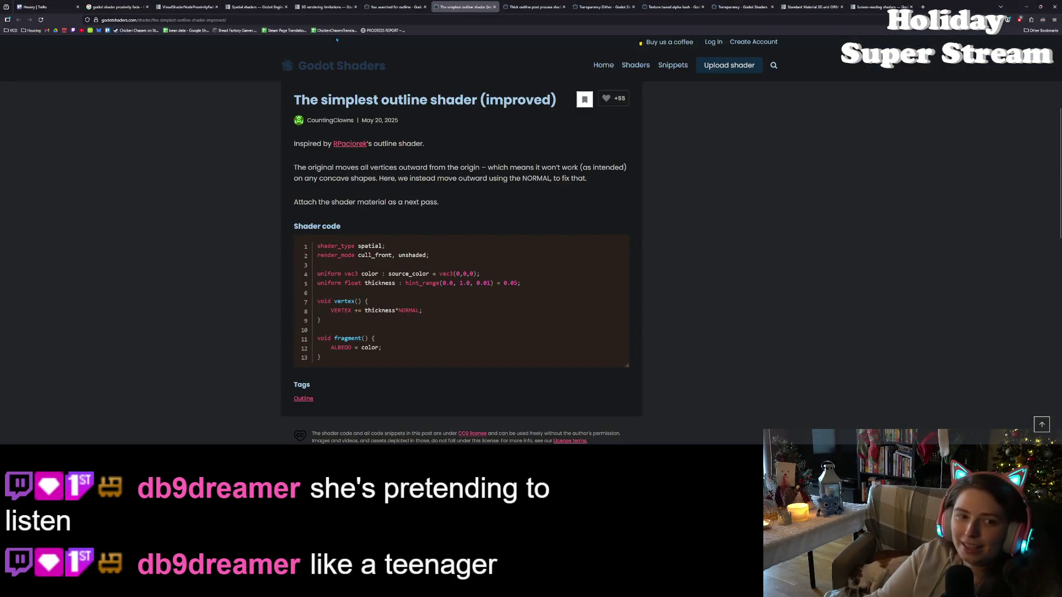
Close the VisualShaderNodeProximityFade docs tab and read FRAGCOORD in the Spatial shaders built-ins table.
click(204, 6)
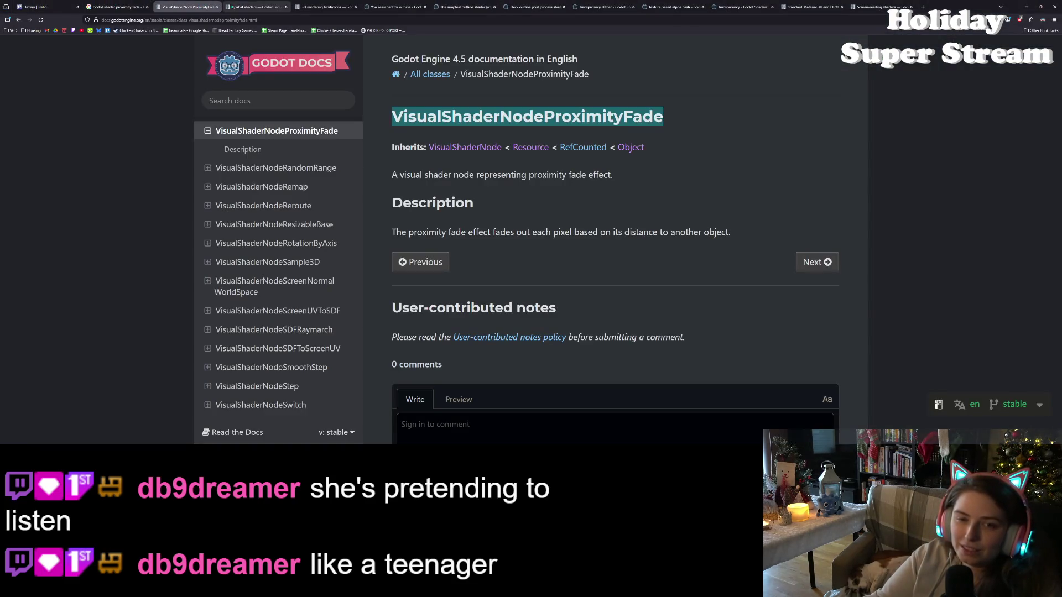
click(216, 6)
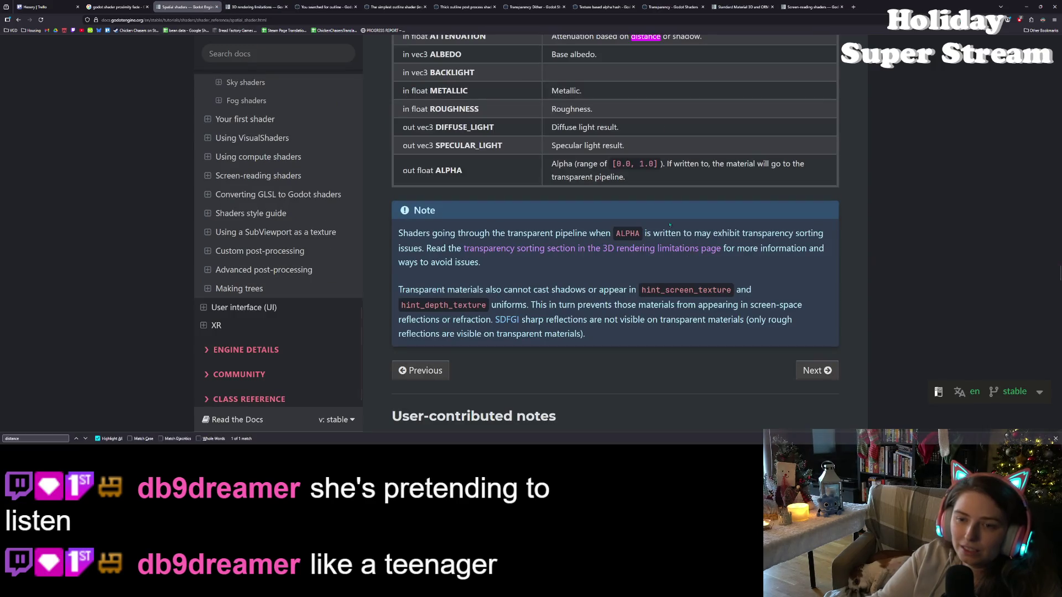
scroll(655, 211, up, 5)
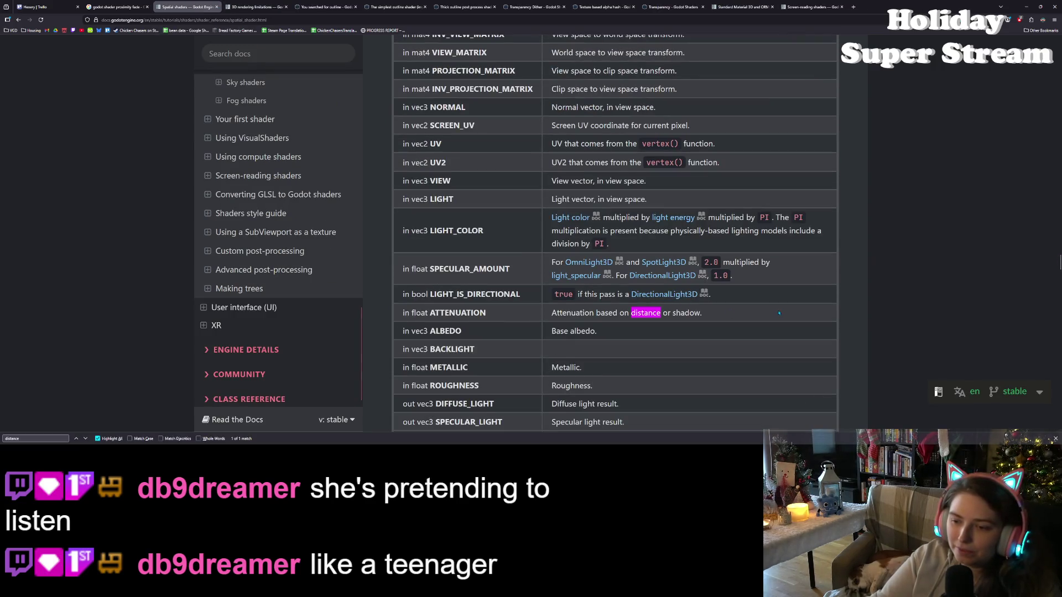
scroll(779, 313, up, 3)
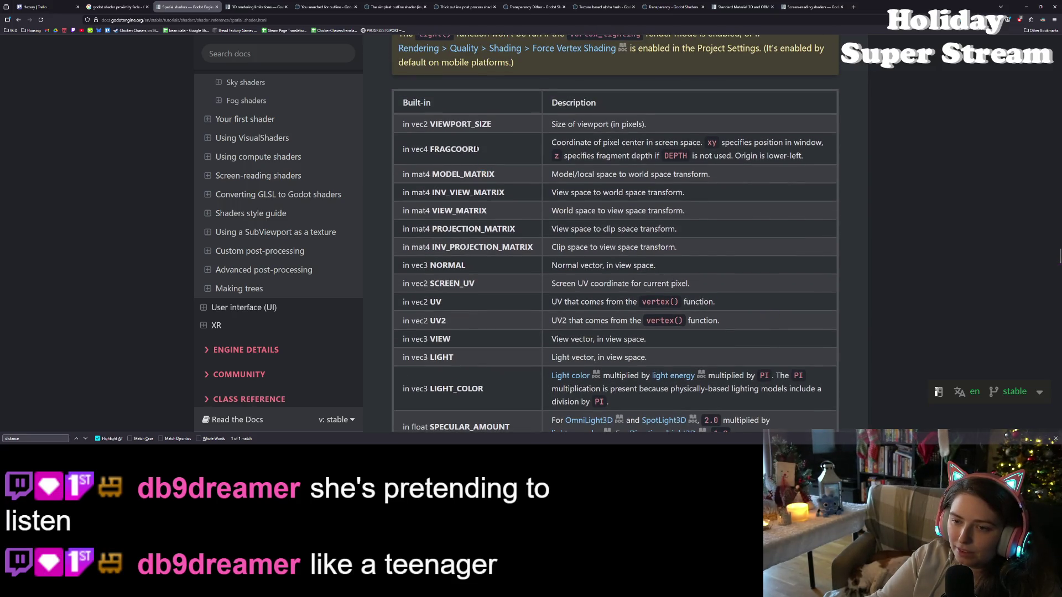
double_click(649, 146)
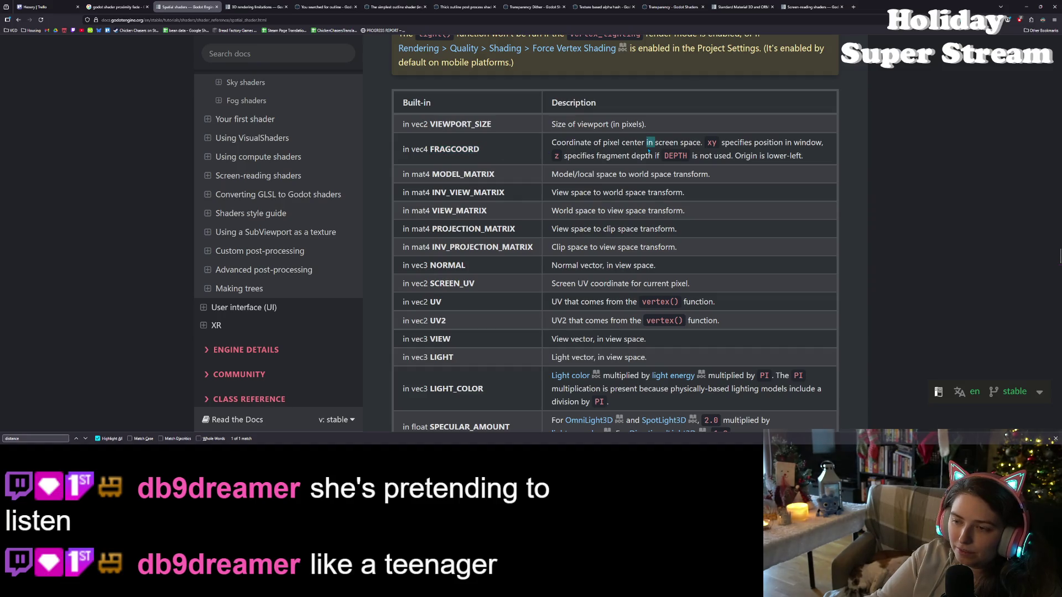
click(650, 149)
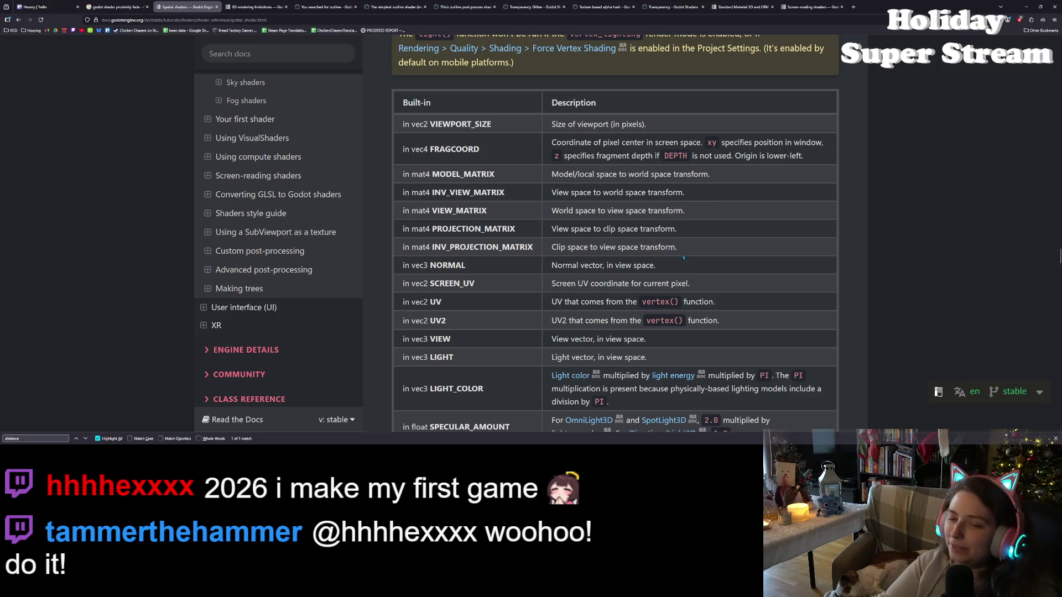
scroll(699, 217, down, 5)
scroll(629, 296, down, 2)
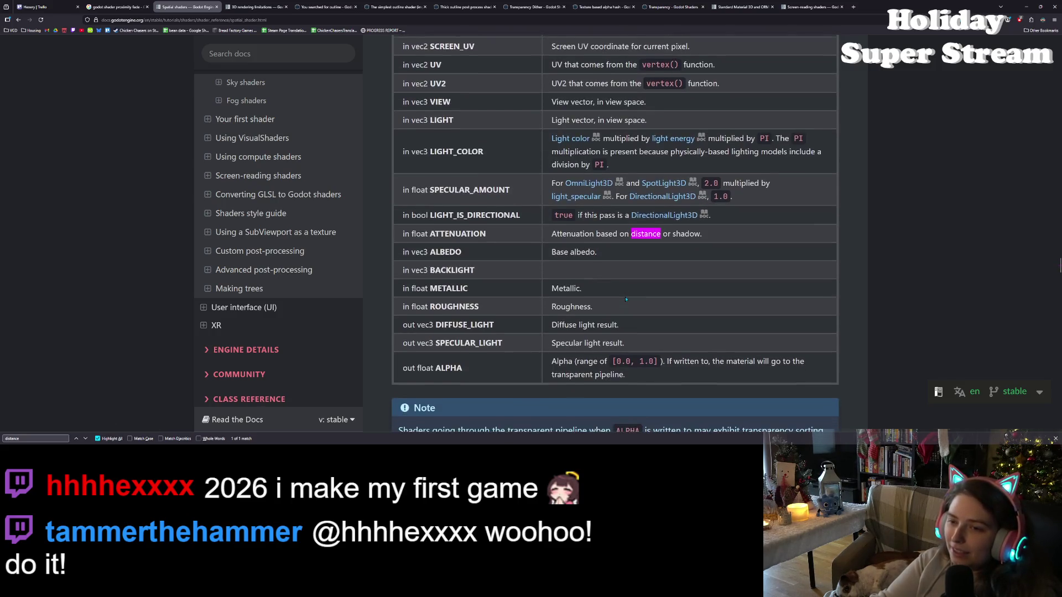
scroll(812, 334, up, 1)
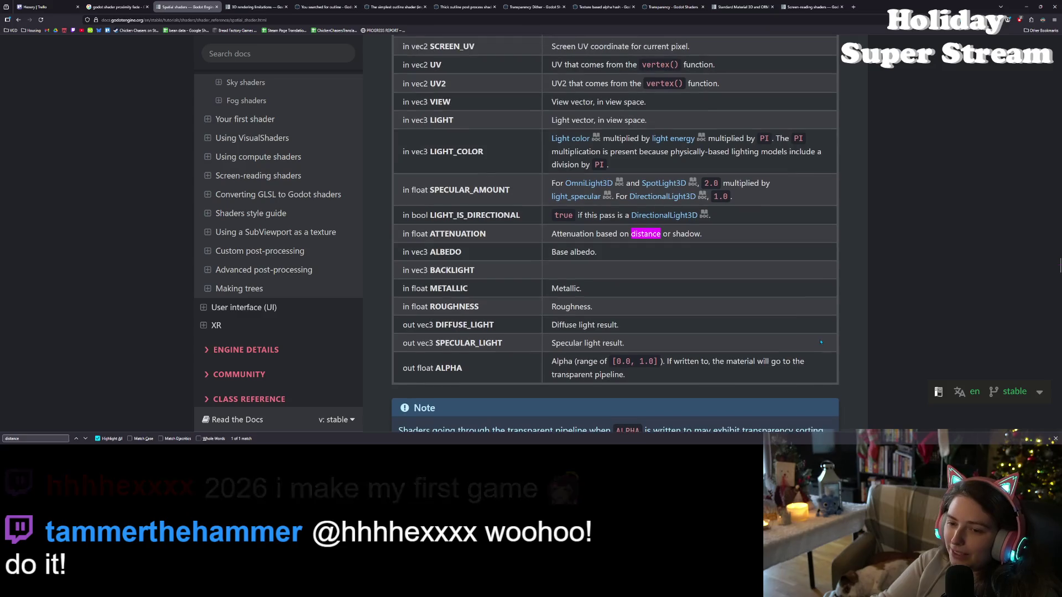